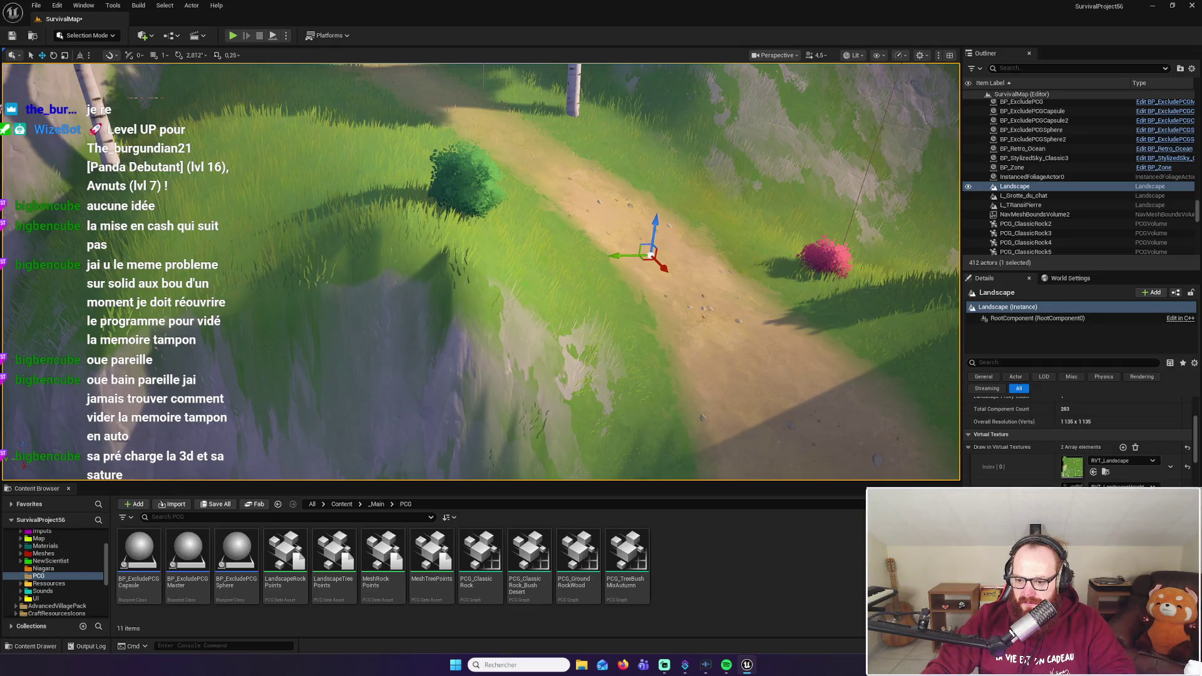
Scroll down the Outliner and select NavMeshBoundsVolume2 to show its properties
{"action": "scroll", "coordinate": [1076, 438], "scroll_direction": "down", "scroll_amount": 1}
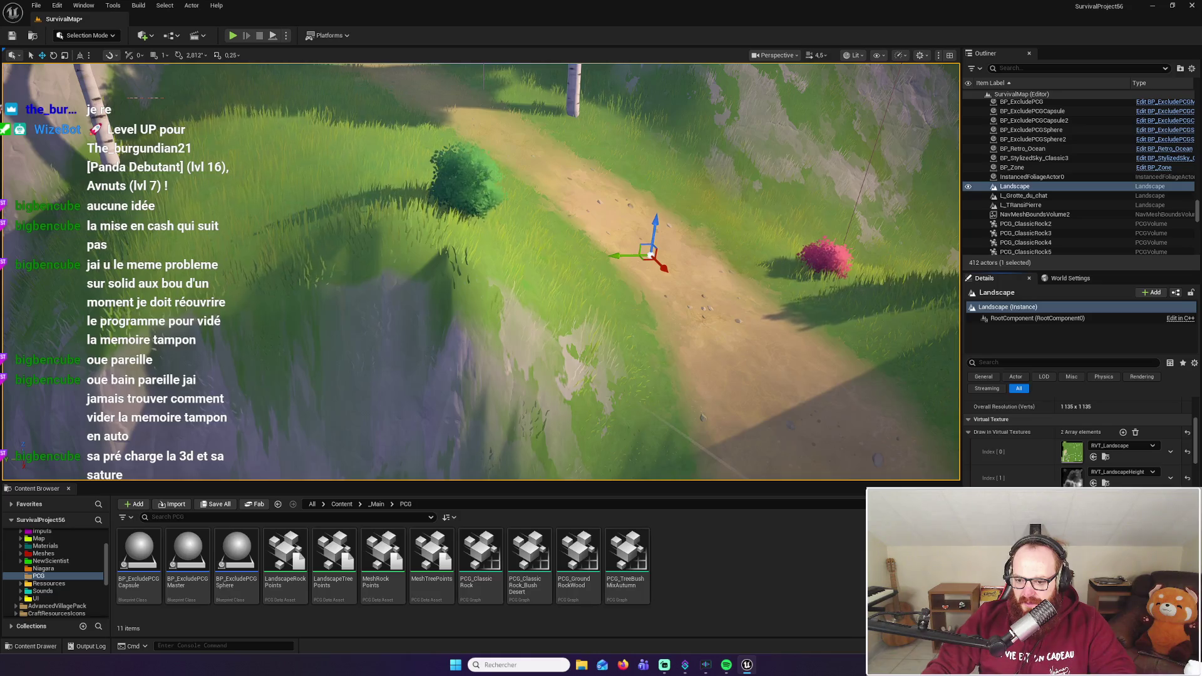
{"action": "scroll", "coordinate": [1076, 439], "scroll_direction": "down", "scroll_amount": 1}
{"action": "scroll", "coordinate": [1076, 438], "scroll_direction": "down", "scroll_amount": 1}
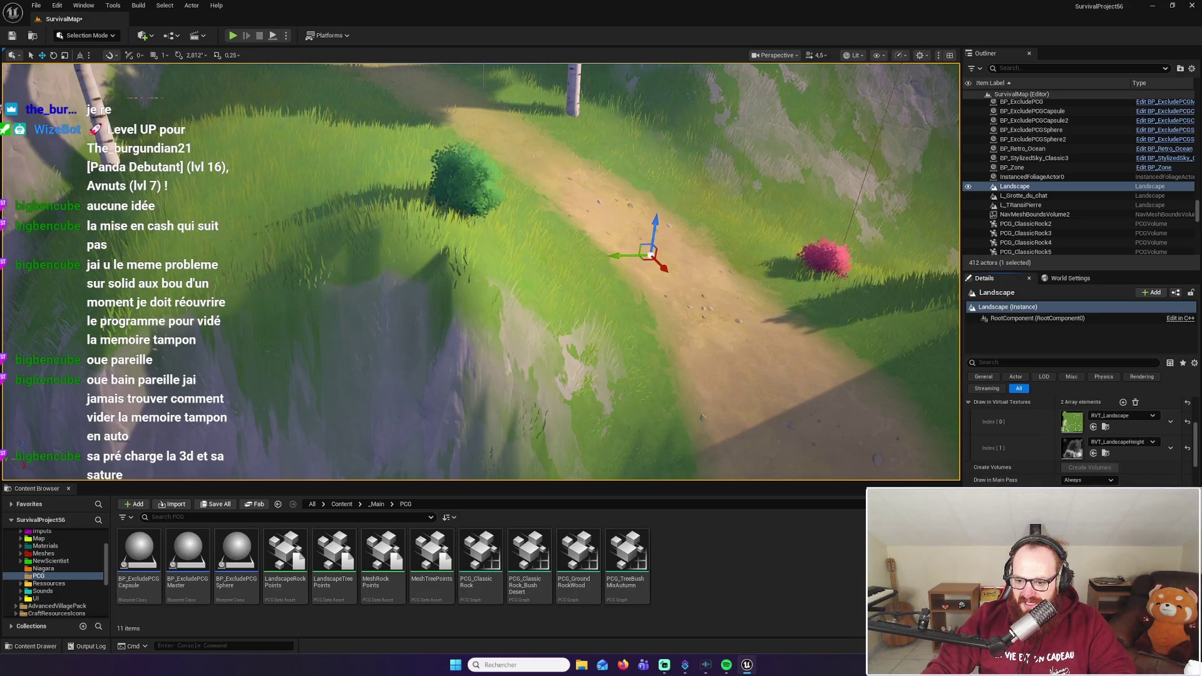
{"action": "scroll", "coordinate": [1076, 438], "scroll_direction": "down", "scroll_amount": 5}
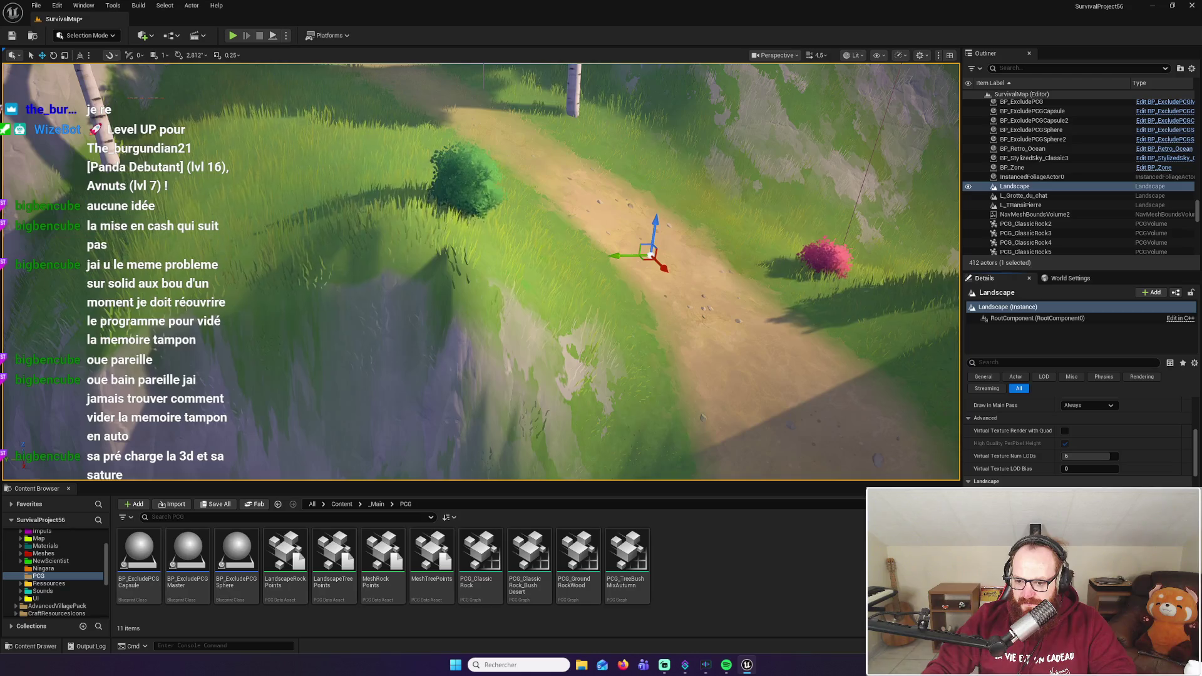
{"action": "scroll", "coordinate": [1076, 438], "scroll_direction": "down", "scroll_amount": 3}
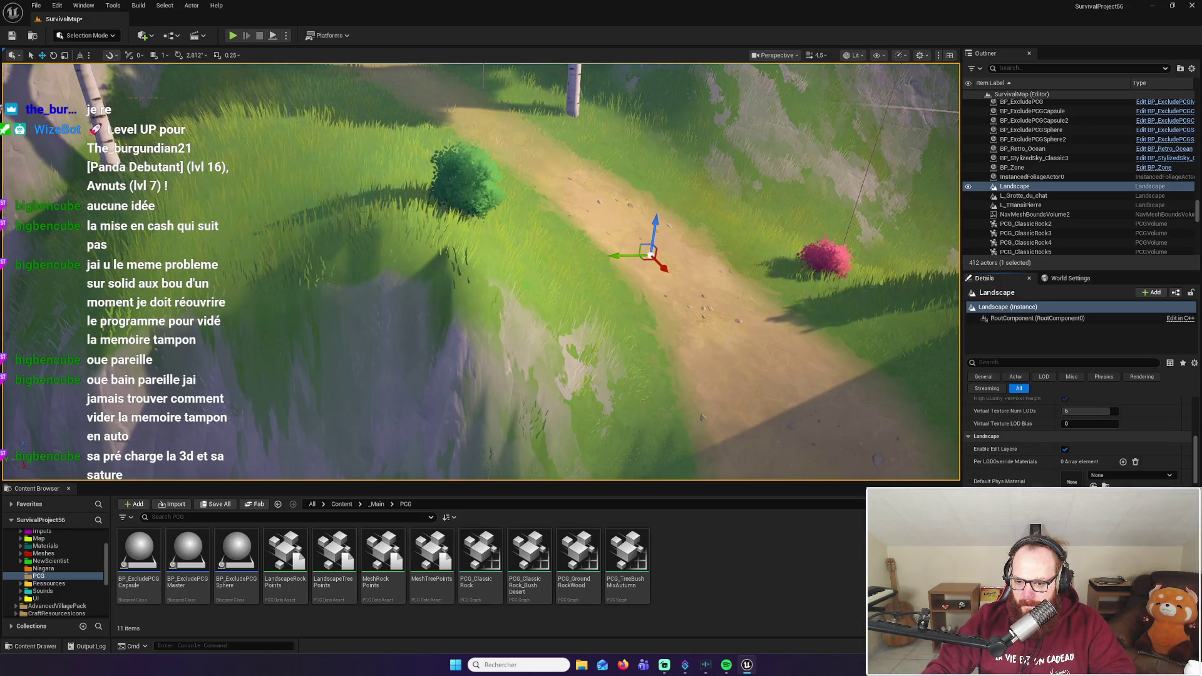
{"action": "scroll", "coordinate": [1077, 438], "scroll_direction": "down", "scroll_amount": 5}
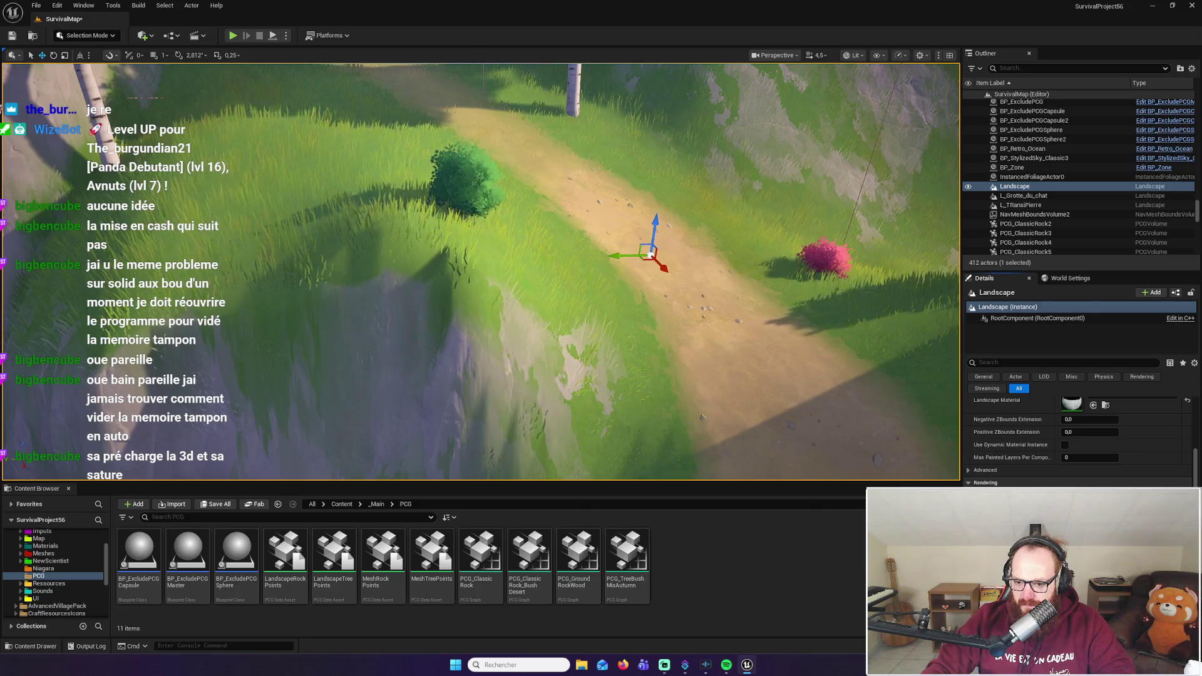
{"action": "scroll", "coordinate": [1076, 438], "scroll_direction": "down", "scroll_amount": 4}
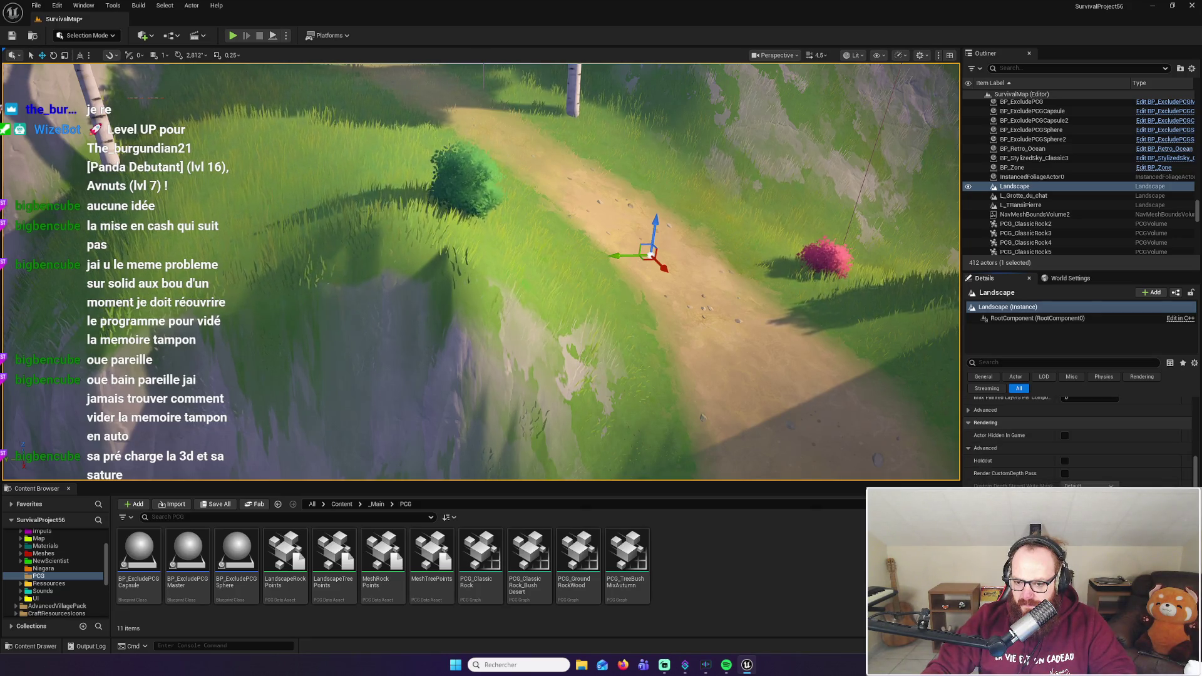
{"action": "scroll", "coordinate": [1077, 438], "scroll_direction": "down", "scroll_amount": 6}
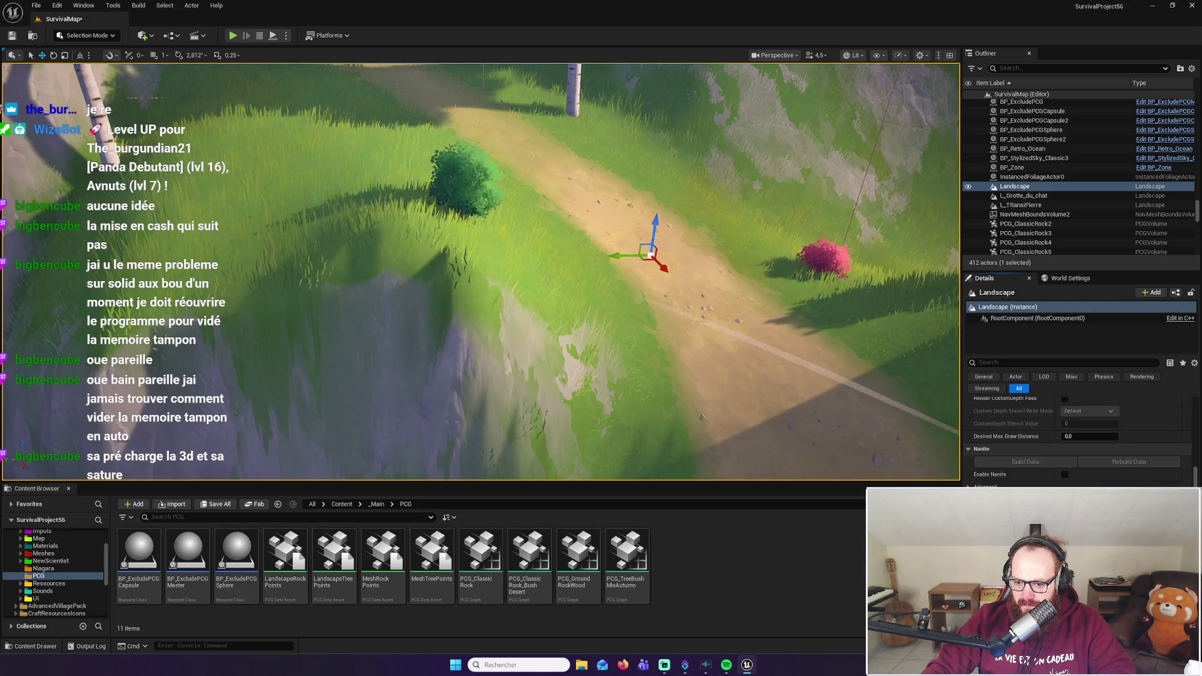
{"action": "scroll", "coordinate": [1076, 438], "scroll_direction": "down", "scroll_amount": 5}
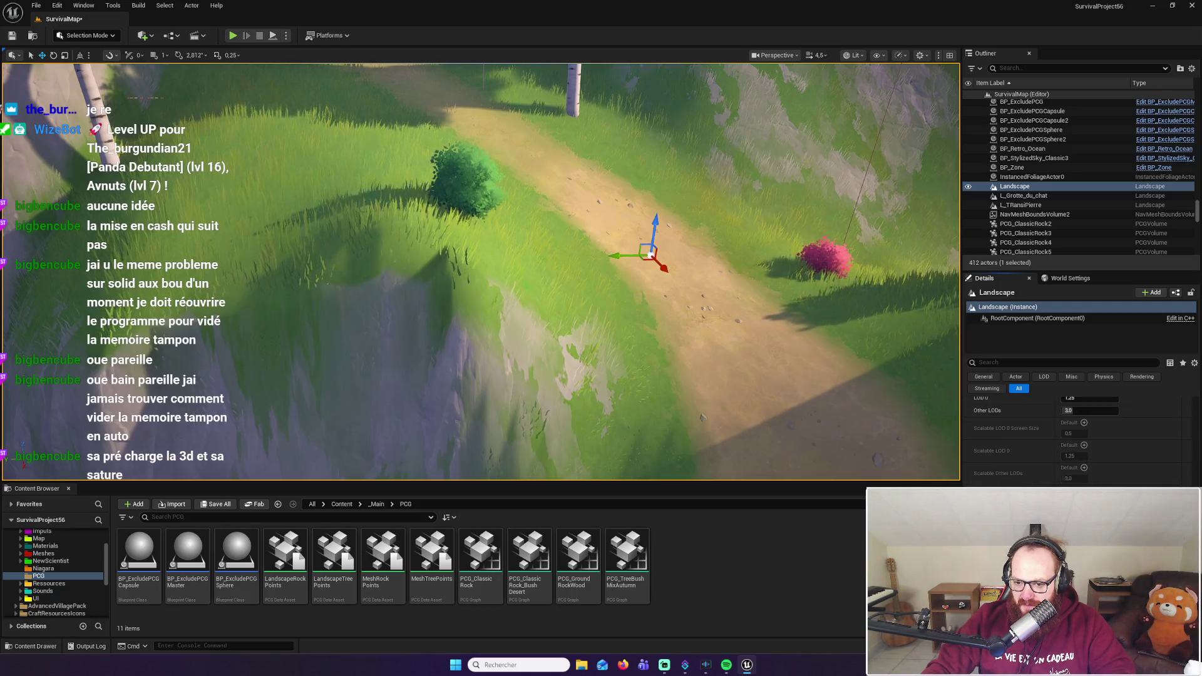
{"action": "scroll", "coordinate": [1077, 438], "scroll_direction": "down", "scroll_amount": 2}
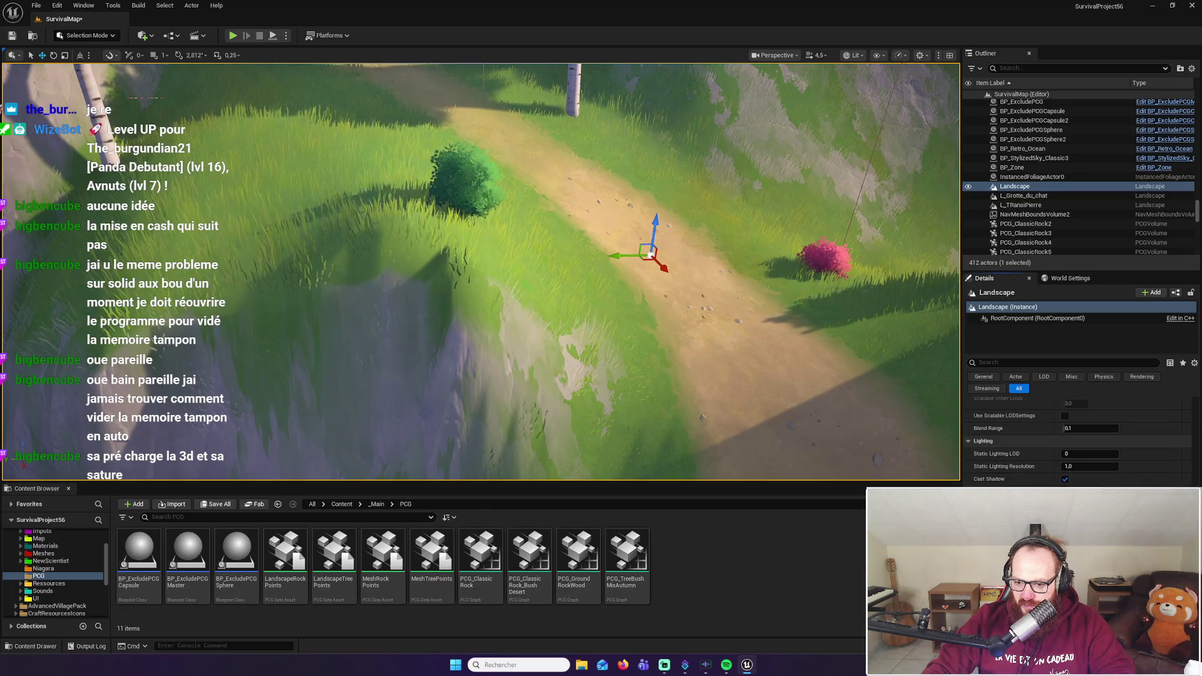
{"action": "scroll", "coordinate": [1077, 438], "scroll_direction": "down", "scroll_amount": 5}
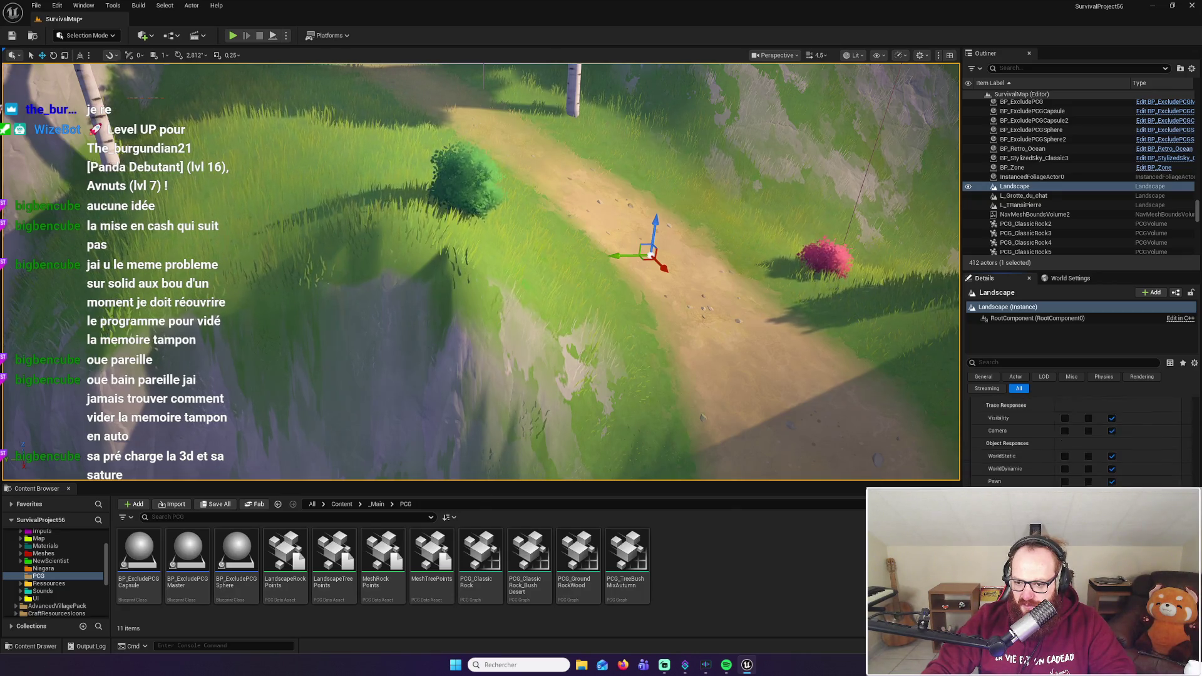
{"action": "scroll", "coordinate": [1077, 439], "scroll_direction": "down", "scroll_amount": 3}
{"action": "scroll", "coordinate": [1077, 438], "scroll_direction": "down", "scroll_amount": 8}
{"action": "scroll", "coordinate": [1077, 438], "scroll_direction": "down", "scroll_amount": 3}
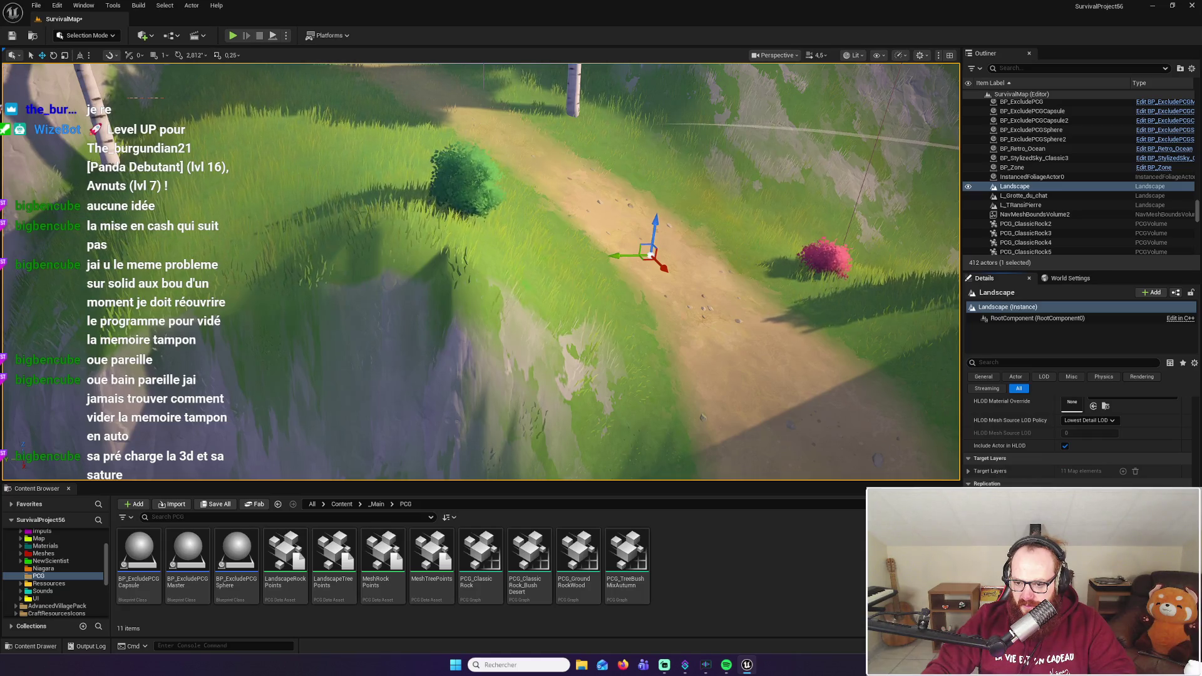
{"action": "scroll", "coordinate": [1077, 438], "scroll_direction": "down", "scroll_amount": 2}
{"action": "scroll", "coordinate": [1076, 438], "scroll_direction": "down", "scroll_amount": 4}
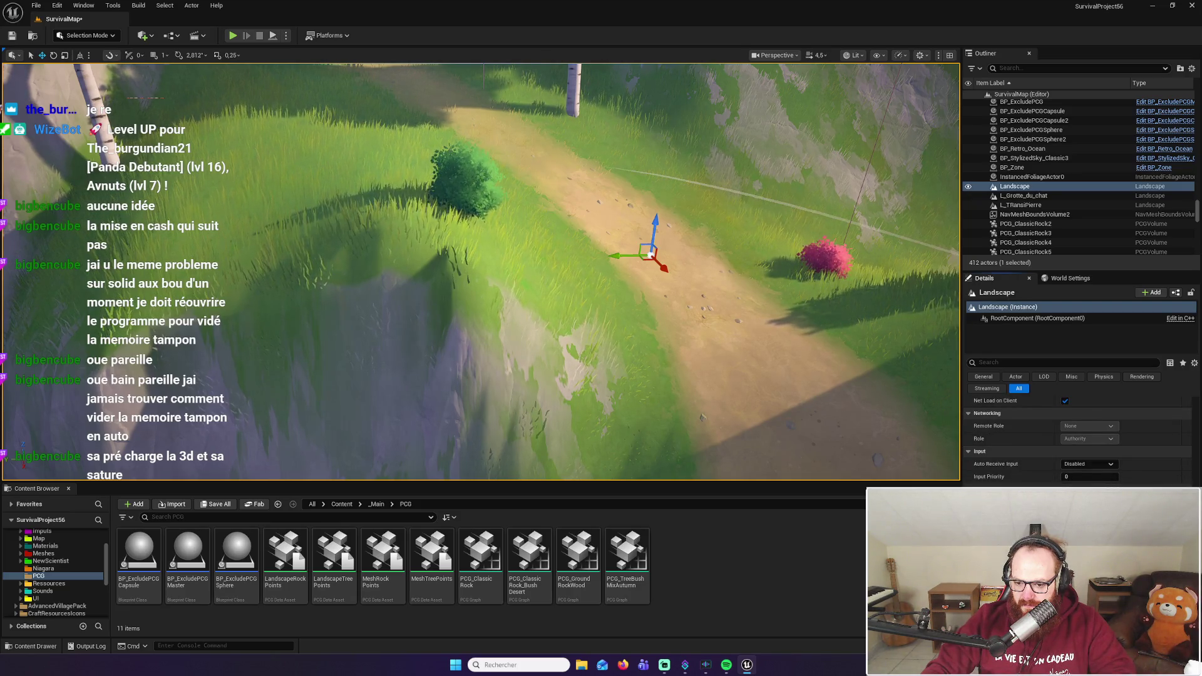
{"action": "scroll", "coordinate": [1077, 438], "scroll_direction": "up", "scroll_amount": 10}
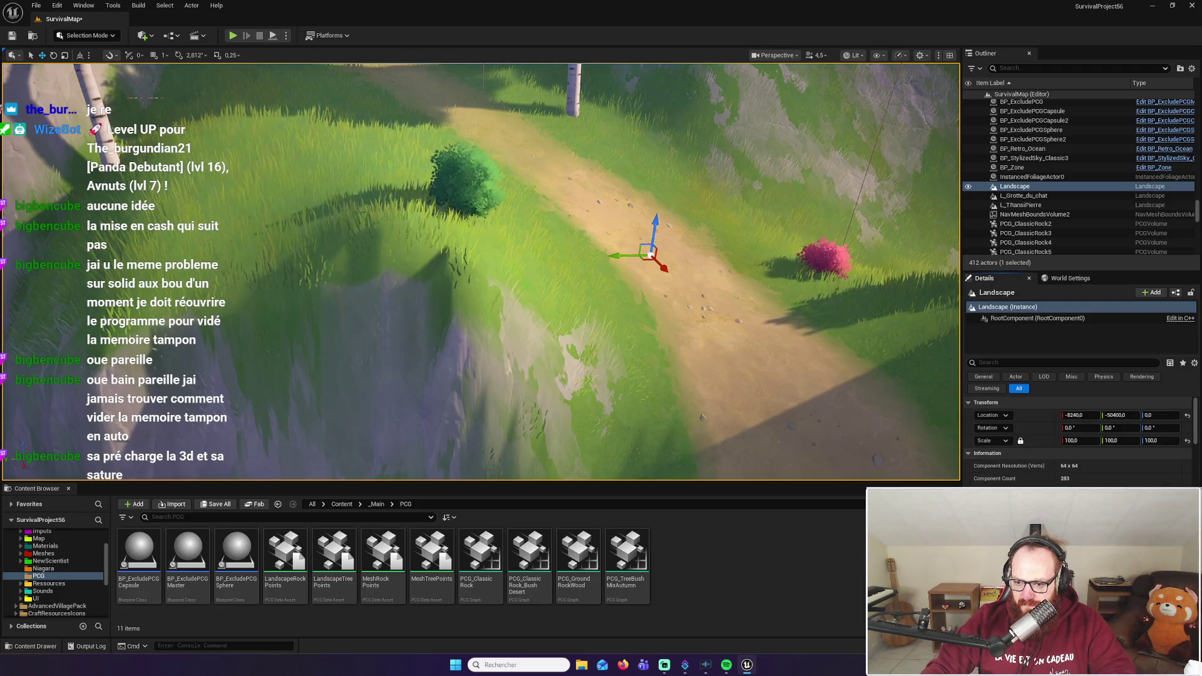
{"action": "scroll", "coordinate": [1076, 438], "scroll_direction": "down", "scroll_amount": 4}
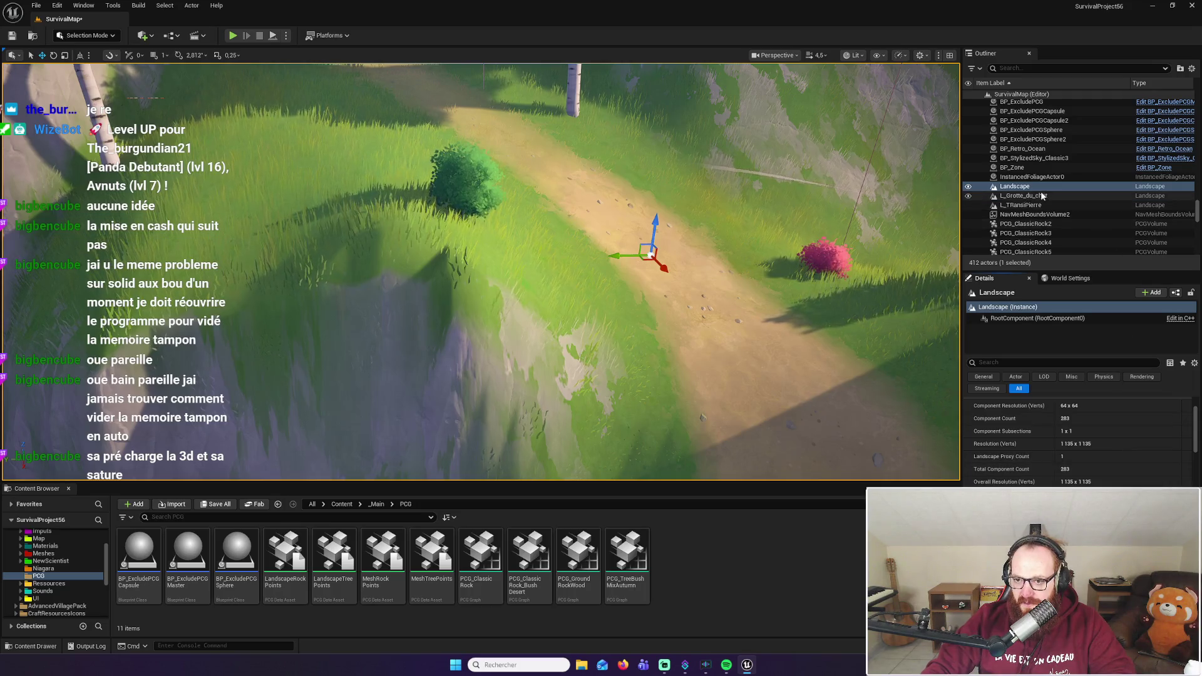
{"action": "scroll", "coordinate": [1057, 191], "scroll_direction": "down", "scroll_amount": 2}
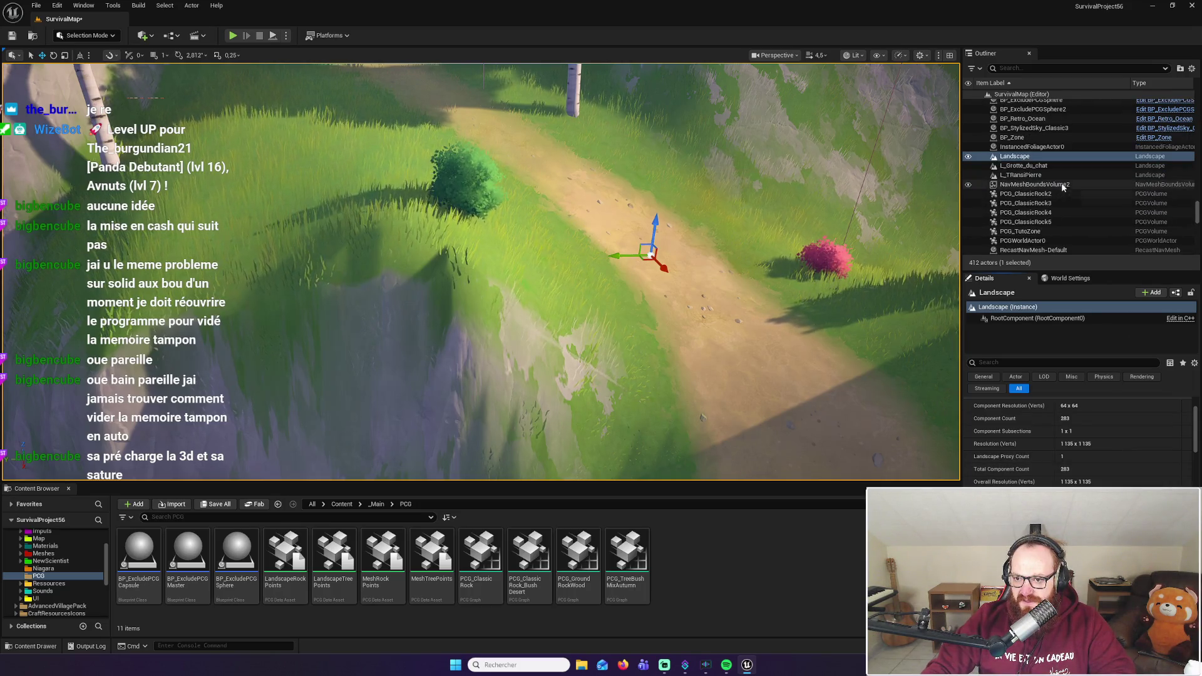
{"action": "left_click", "coordinate": [1062, 184]}
Review NavMeshBoundsVolume2's Details, then select RVTV_Height to show its transform and bounds
{"action": "scroll", "coordinate": [1076, 438], "scroll_direction": "up", "scroll_amount": 4}
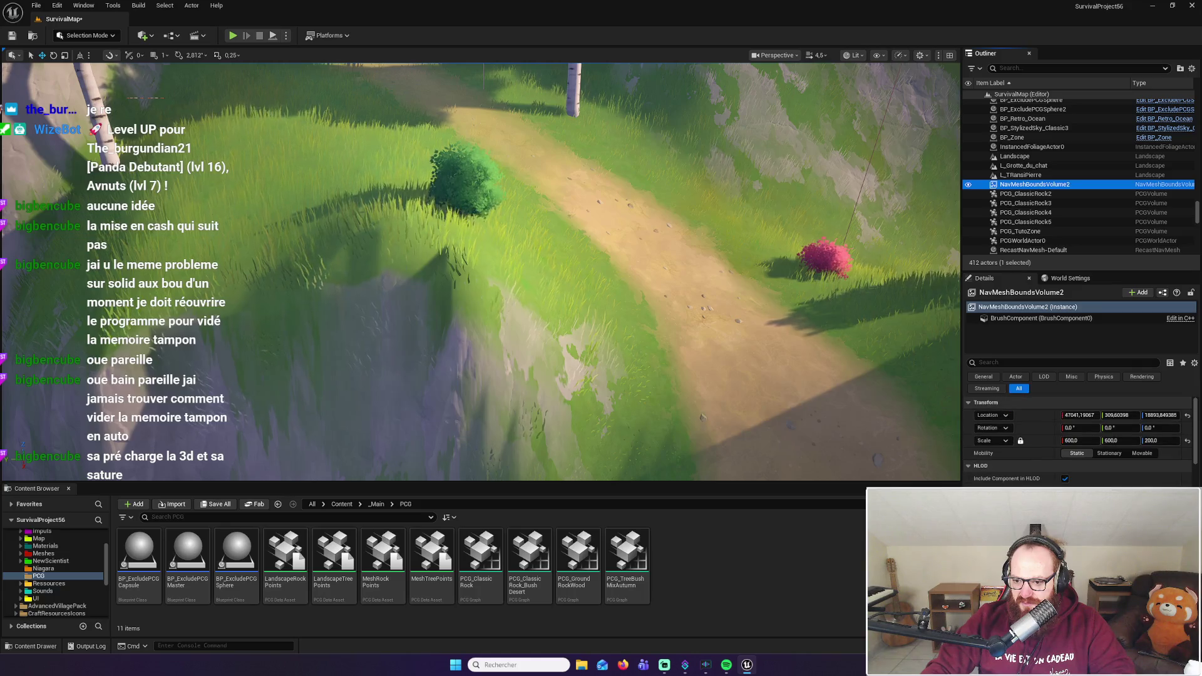
{"action": "scroll", "coordinate": [1076, 438], "scroll_direction": "down", "scroll_amount": 10}
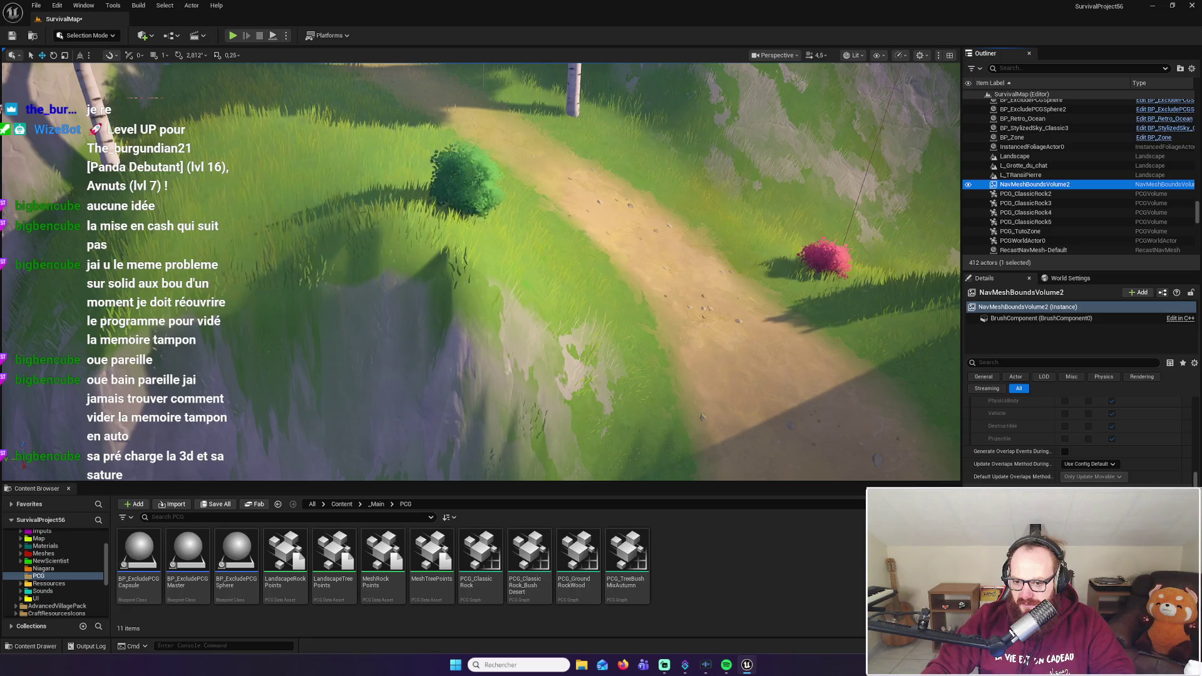
{"action": "scroll", "coordinate": [1121, 467], "scroll_direction": "down", "scroll_amount": 5}
{"action": "scroll", "coordinate": [1157, 483], "scroll_direction": "down", "scroll_amount": 6}
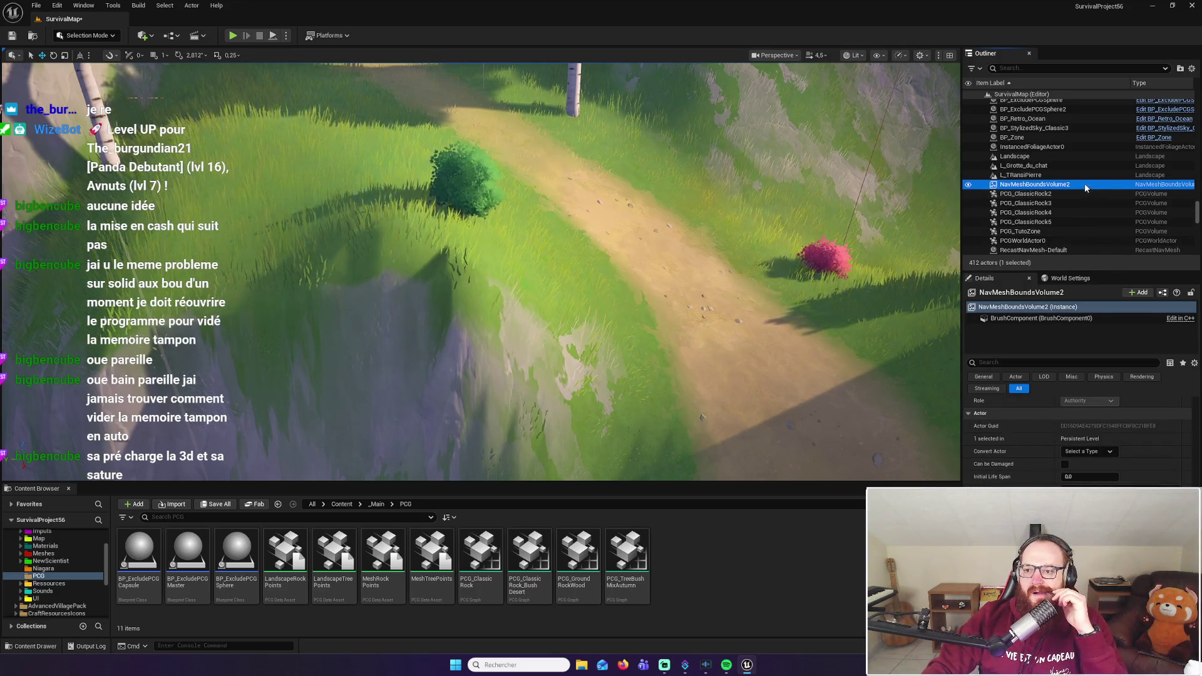
{"action": "scroll", "coordinate": [1084, 181], "scroll_direction": "down", "scroll_amount": 5}
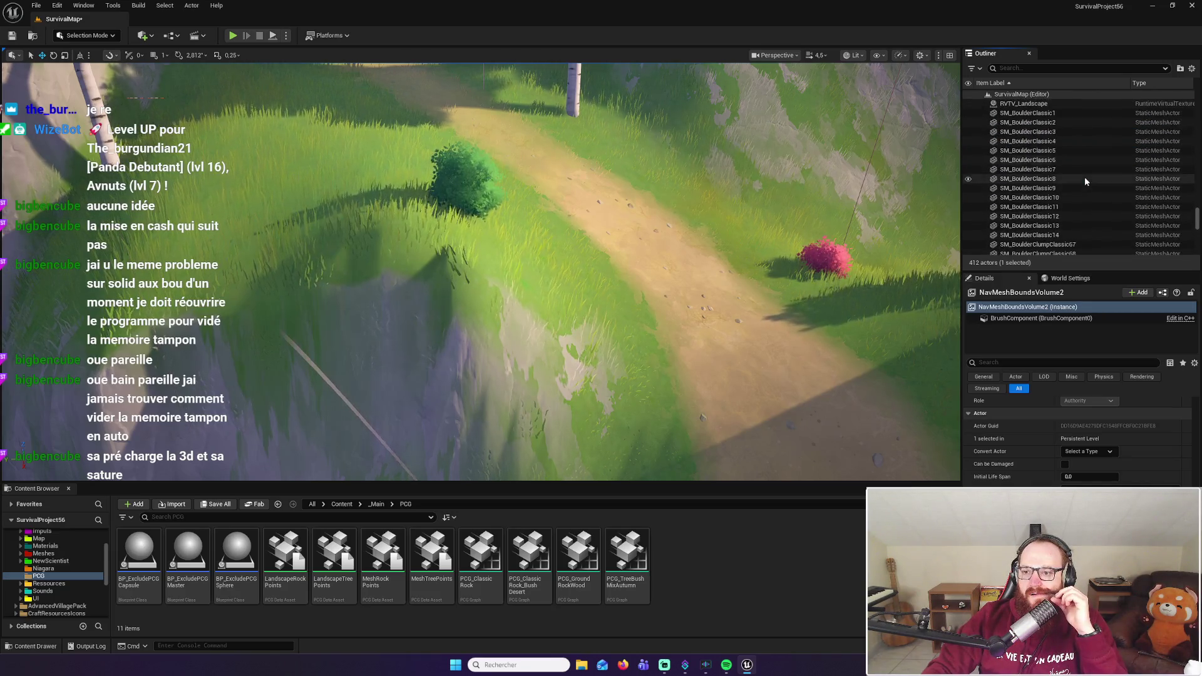
{"action": "scroll", "coordinate": [1085, 181], "scroll_direction": "up", "scroll_amount": 3}
{"action": "left_click", "coordinate": [1046, 154]}
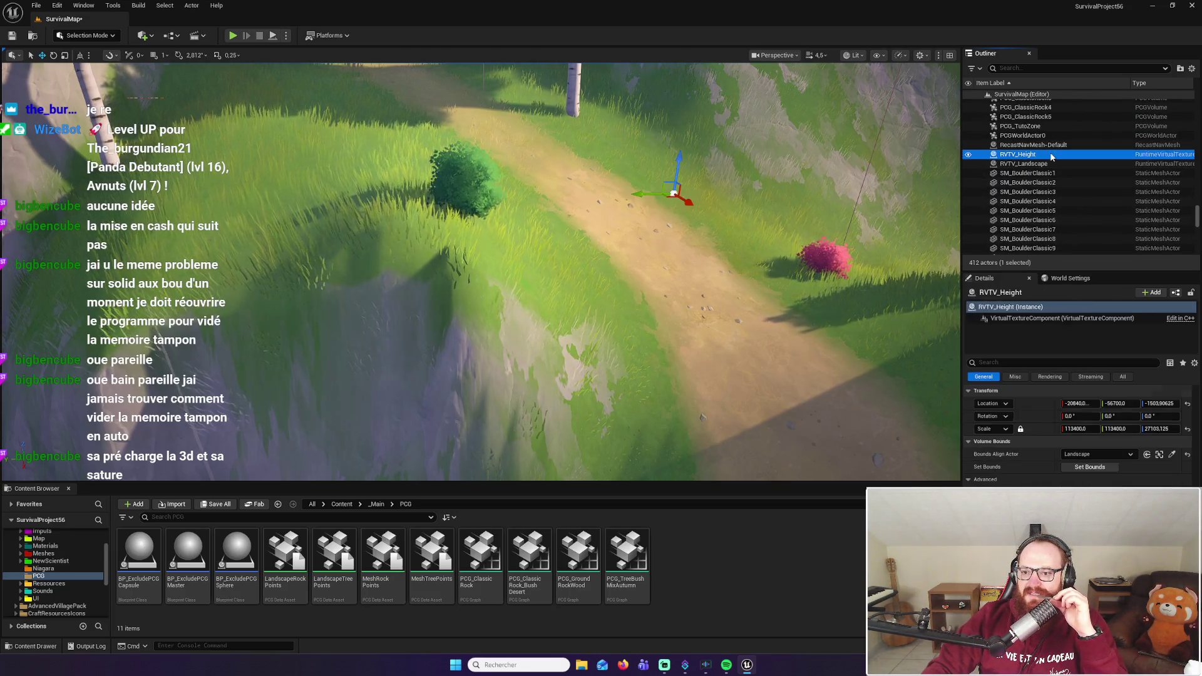
Switch between RVTV_Landscape and RVTV_Height to compare their transforms and bounds
{"action": "left_click", "coordinate": [1053, 166]}
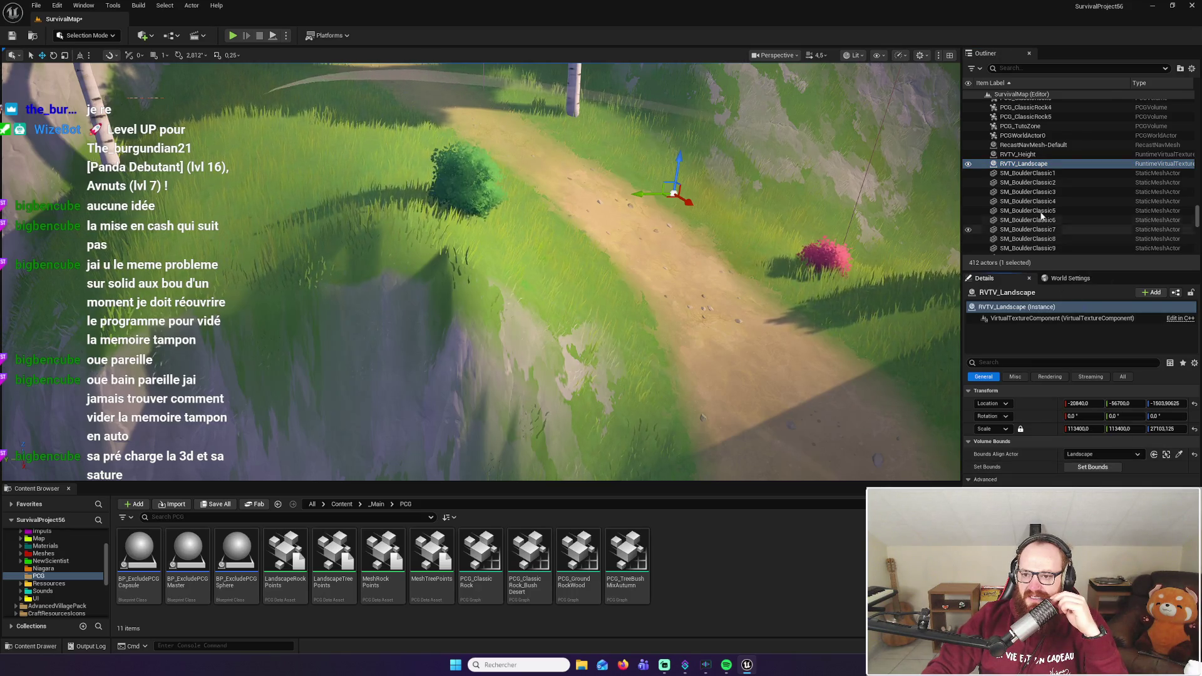
{"action": "left_click", "coordinate": [1035, 155]}
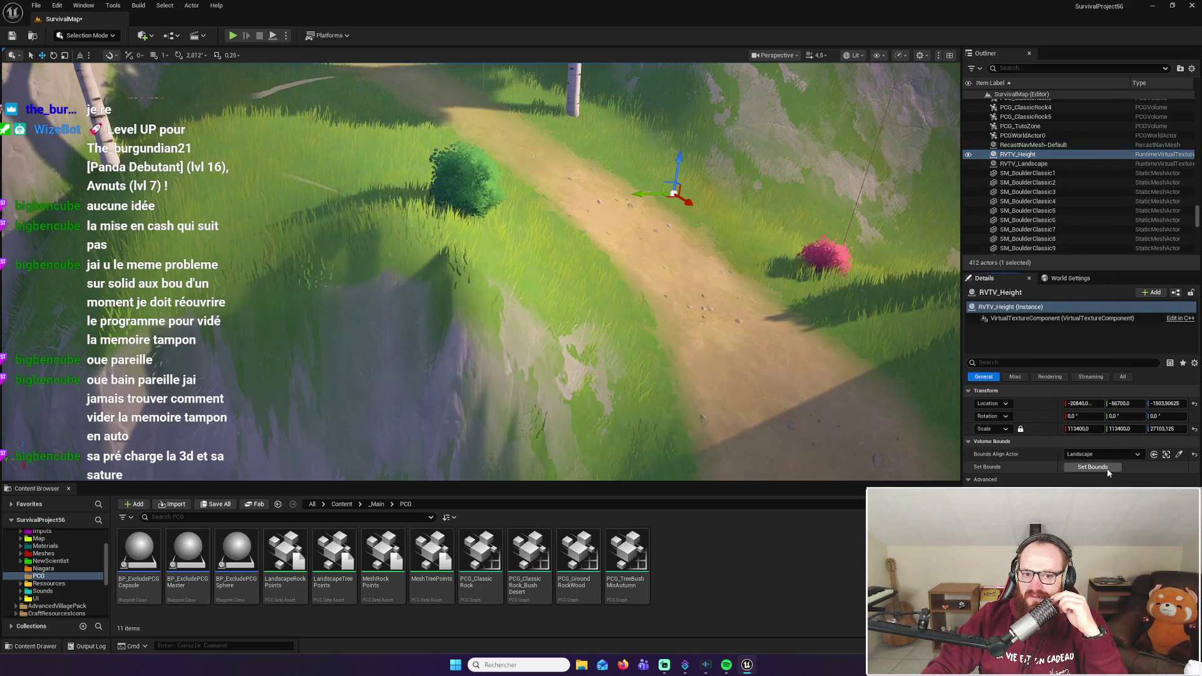
{"action": "left_click", "coordinate": [1037, 164]}
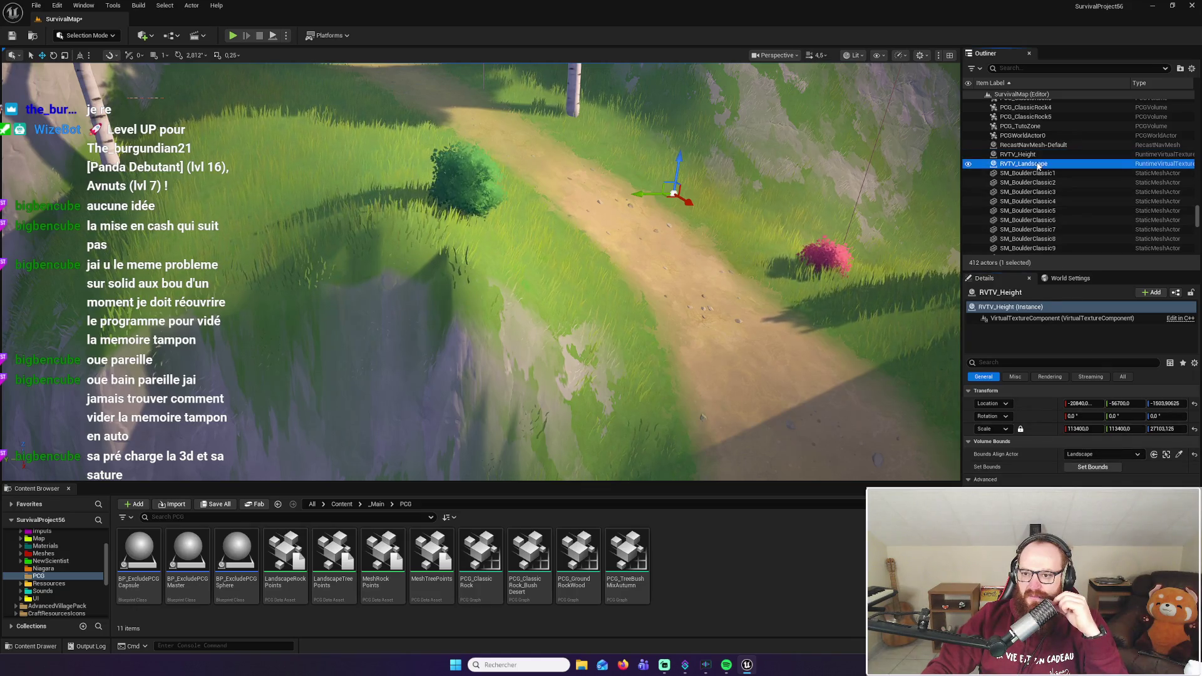
Keep Landscape as RVTV_Landscape's align-bounds actor, then select the Landscape actor in the viewport
{"action": "left_click", "coordinate": [1136, 455]}
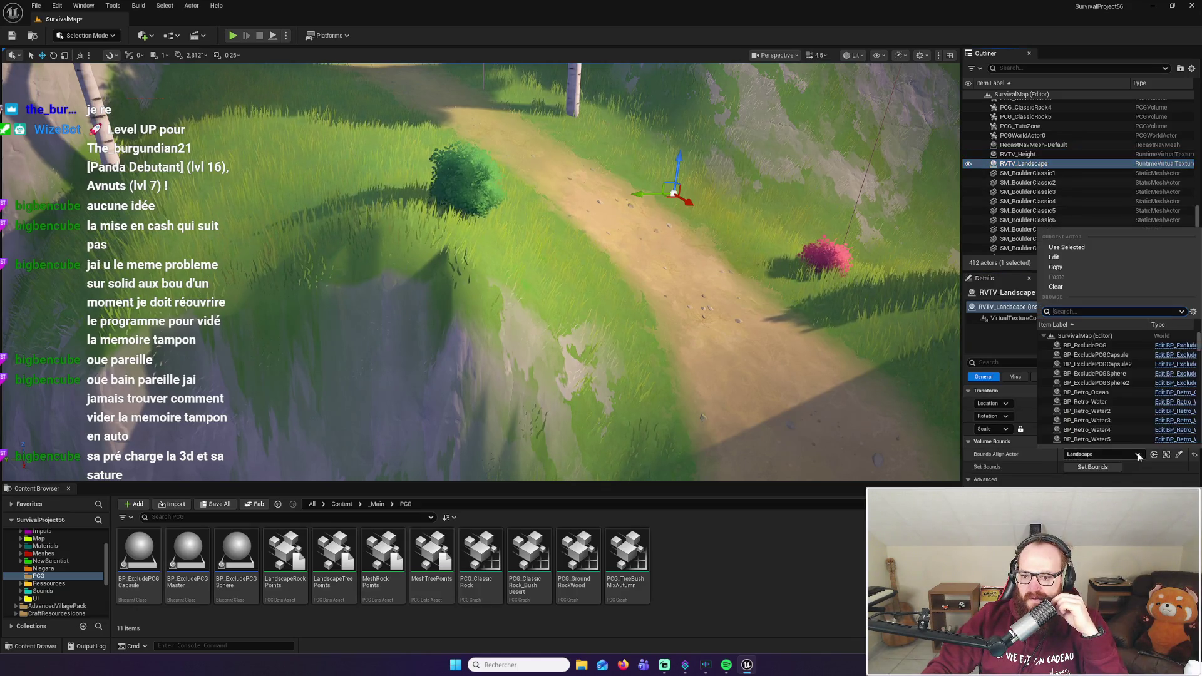
{"action": "left_click", "coordinate": [1139, 456]}
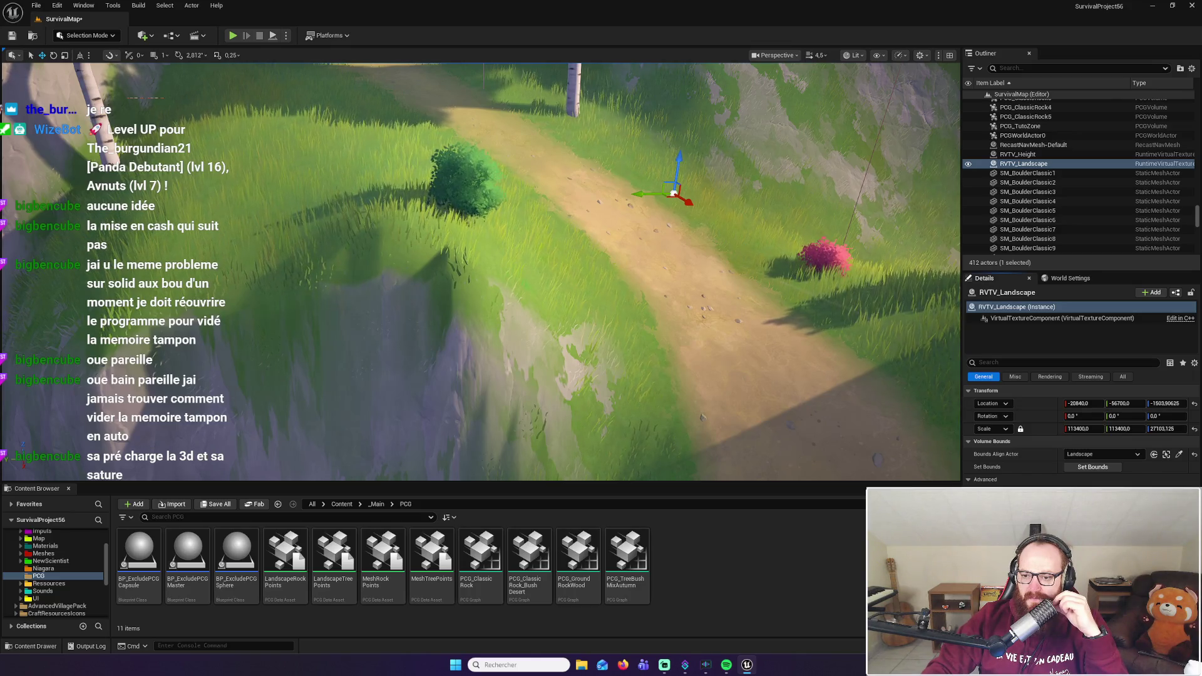
{"action": "left_click", "coordinate": [771, 295]}
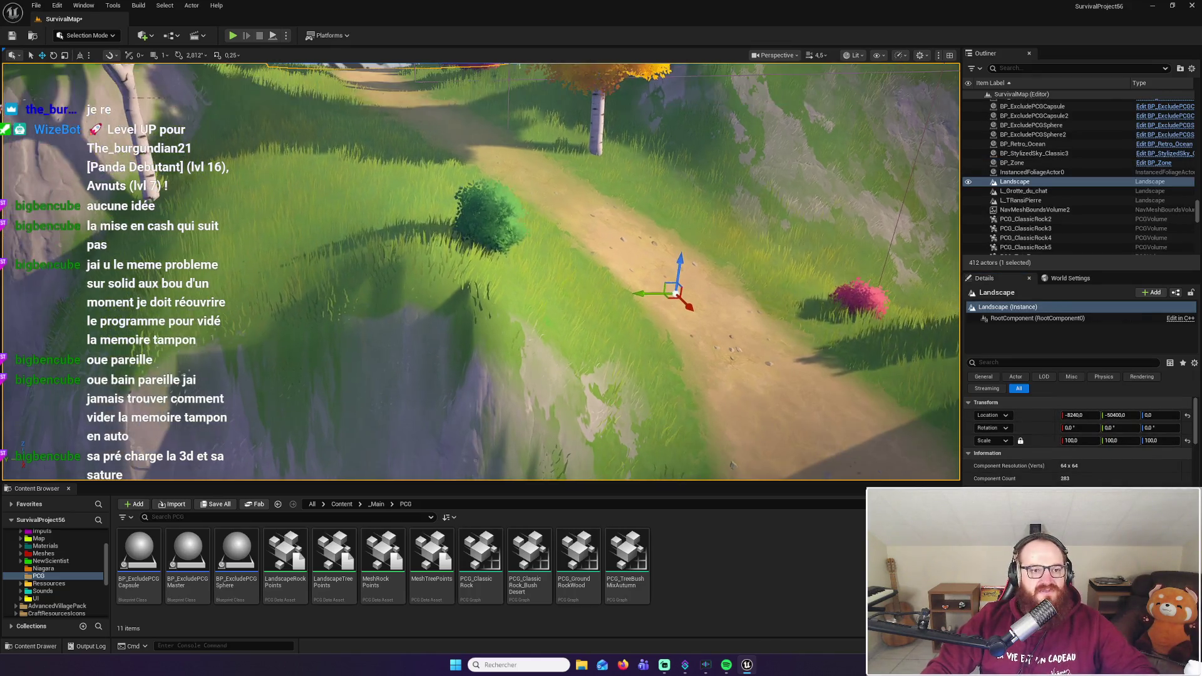
Pull the camera back from the hillside and open the editor modes dropdown
{"action": "key", "text": "f"}
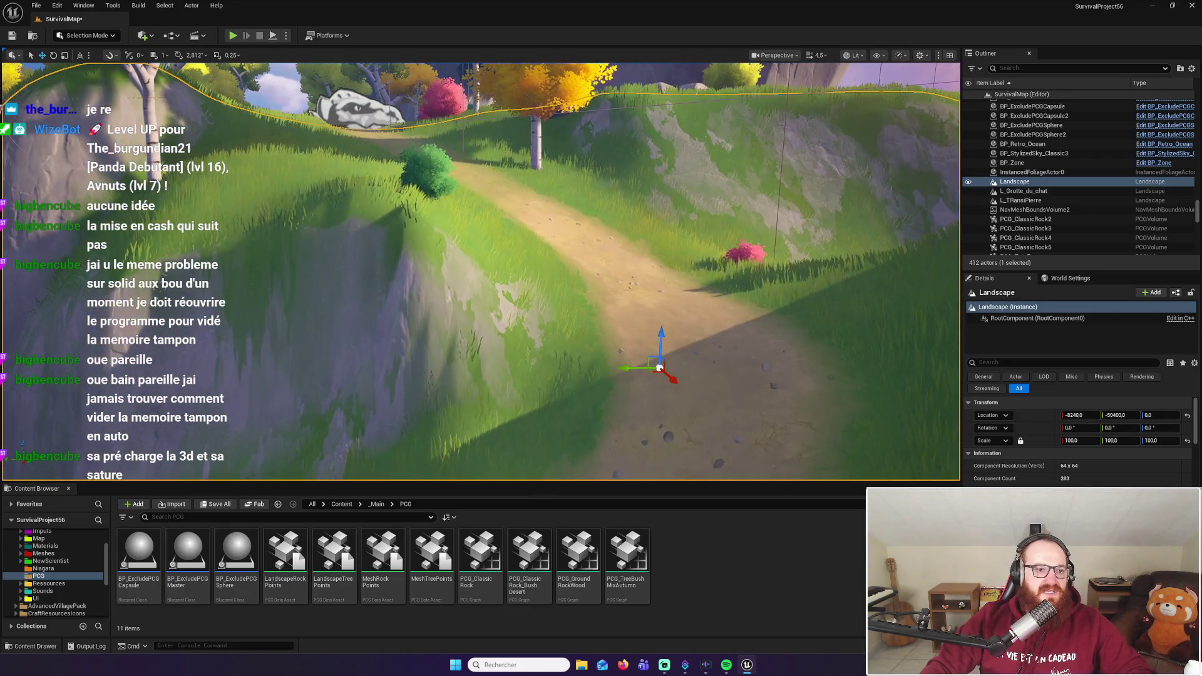
{"action": "left_click", "coordinate": [93, 36]}
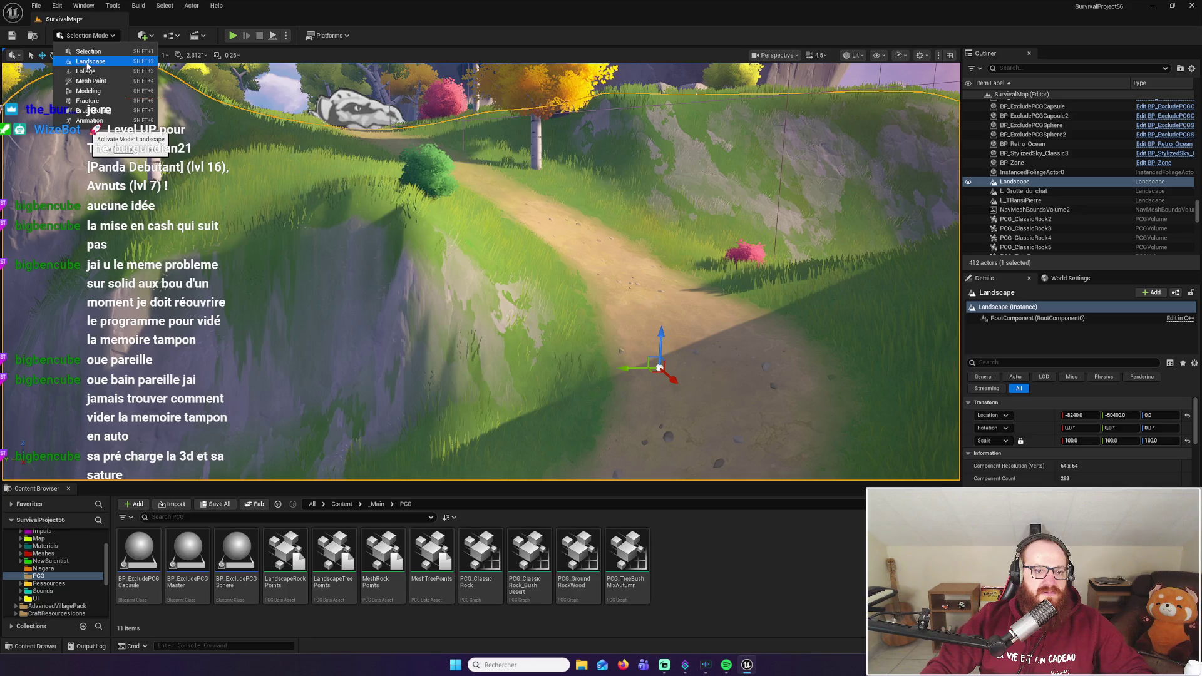
Enter Landscape mode, sculpt a mound on the slope near the bush, and pick Smooth
{"action": "left_click", "coordinate": [88, 62]}
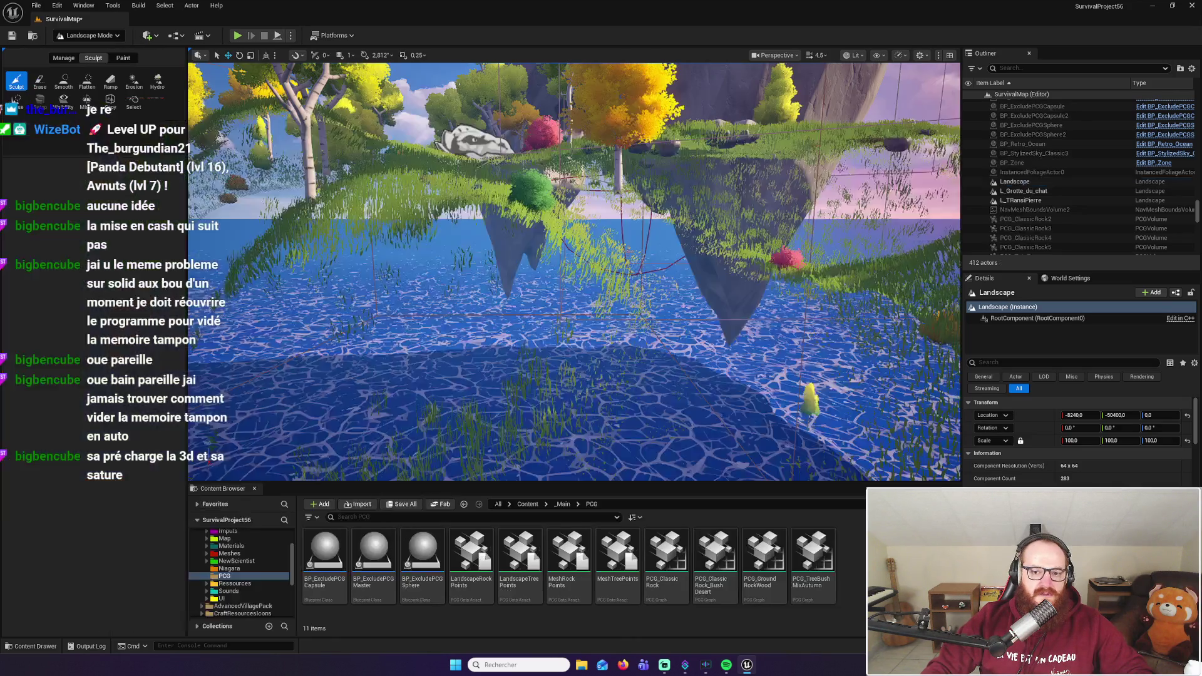
{"action": "mouse_move", "coordinate": [628, 260]}
{"action": "left_mouse_down"}
{"action": "mouse_move", "coordinate": [708, 349]}
{"action": "mouse_move", "coordinate": [555, 388]}
{"action": "mouse_move", "coordinate": [644, 343]}
{"action": "mouse_move", "coordinate": [594, 335]}
{"action": "mouse_move", "coordinate": [537, 403]}
{"action": "mouse_move", "coordinate": [625, 323]}
{"action": "mouse_move", "coordinate": [626, 429]}
{"action": "mouse_move", "coordinate": [657, 338]}
{"action": "left_mouse_up"}
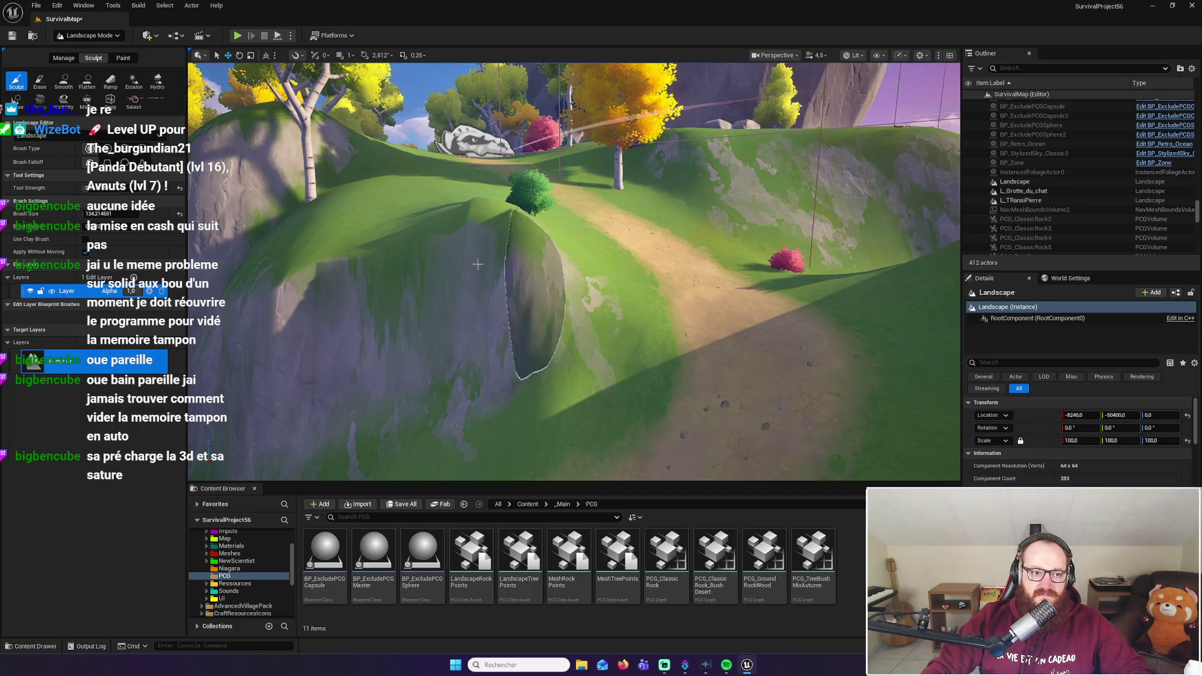
{"action": "left_click", "coordinate": [62, 89]}
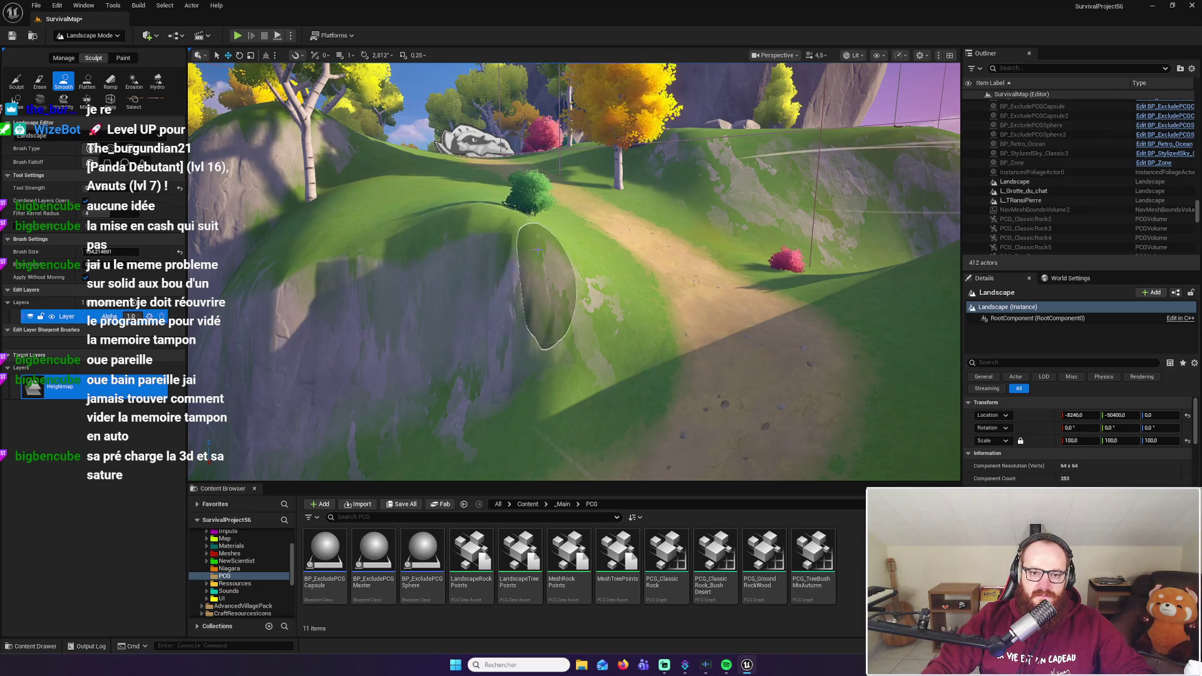
Fly the camera over the grassy hill toward the path and water, down to ground level
{"action": "left_click_drag", "start_coordinate": [576, 263], "coordinate": [525, 269]}
{"action": "left_click_drag", "start_coordinate": [601, 313], "coordinate": [601, 338]}
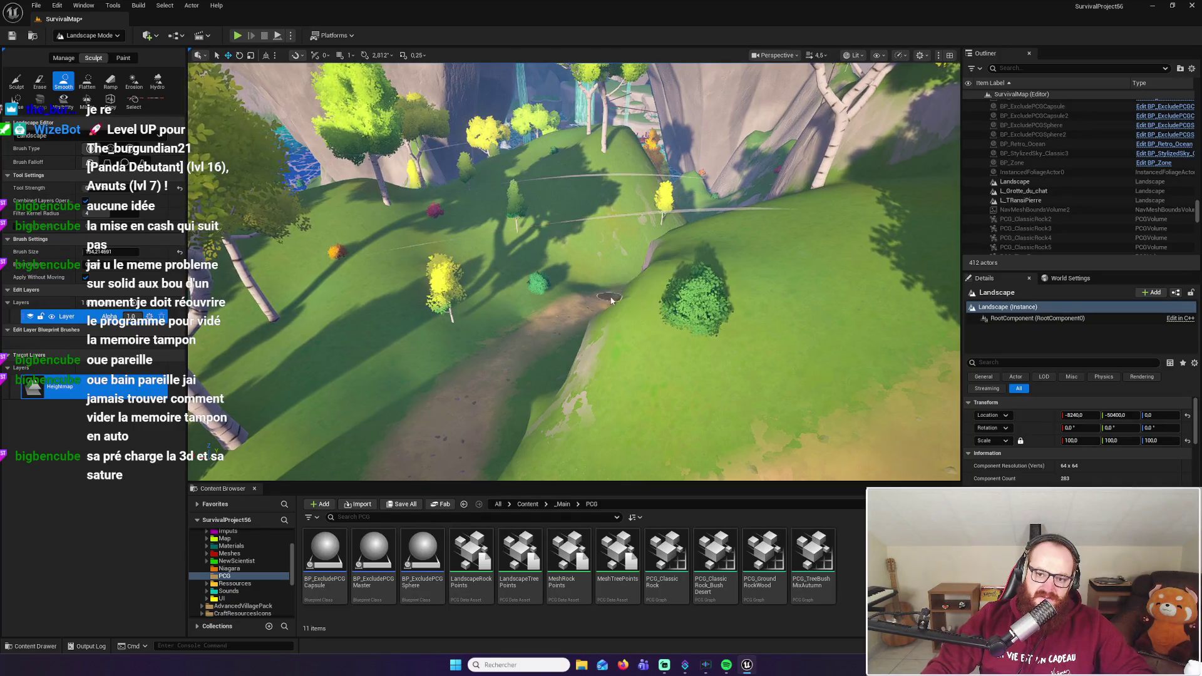
{"action": "left_click_drag", "start_coordinate": [581, 367], "coordinate": [544, 371]}
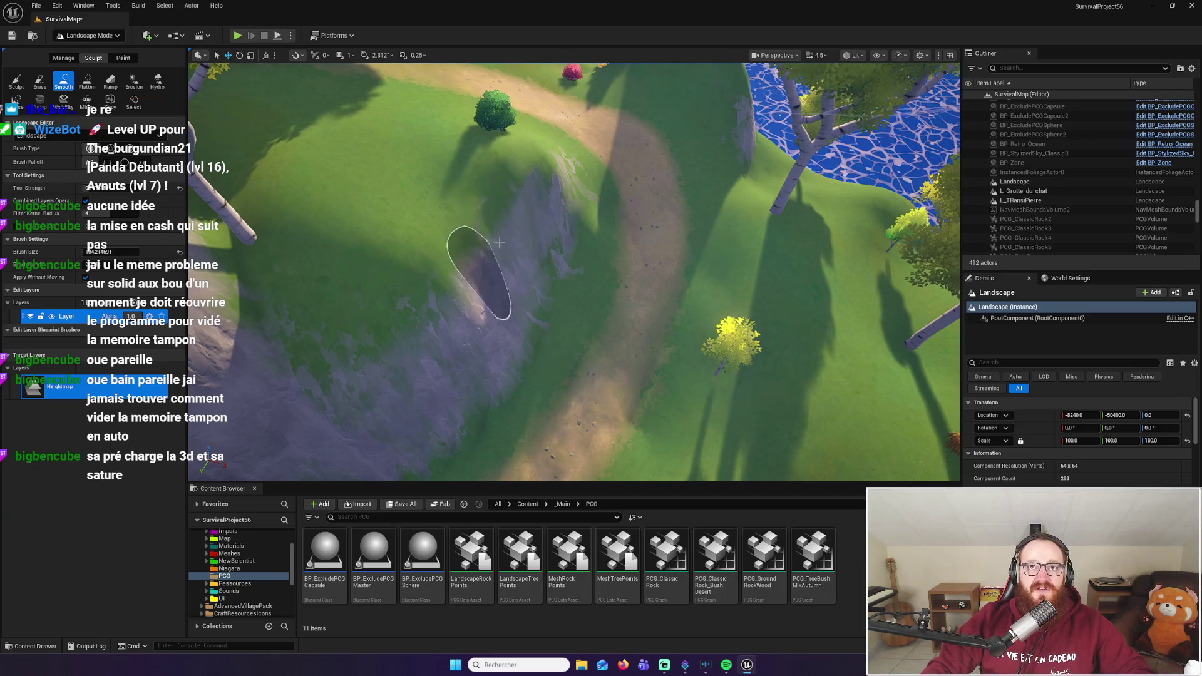
{"action": "mouse_move", "coordinate": [571, 201]}
{"action": "left_mouse_down"}
{"action": "mouse_move", "coordinate": [548, 238]}
{"action": "mouse_move", "coordinate": [551, 225]}
{"action": "mouse_move", "coordinate": [664, 238]}
{"action": "left_mouse_up"}
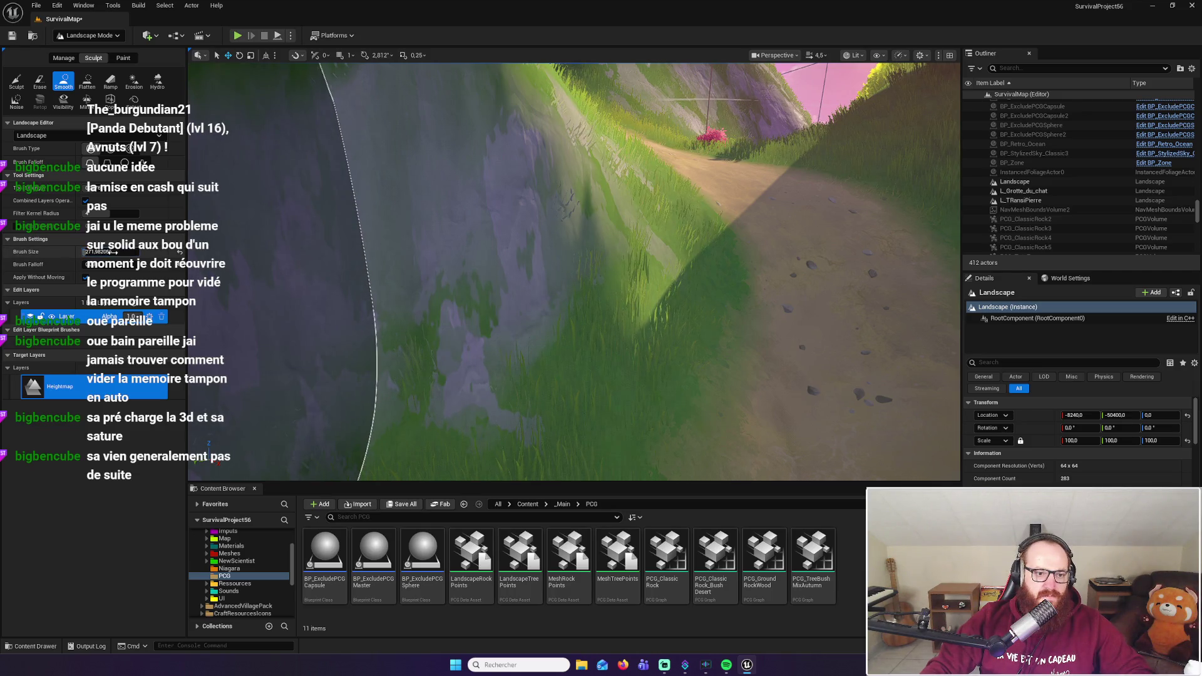
Set the Smooth brush size to about 271 and clear the Landscape selection
{"action": "scroll", "coordinate": [575, 271], "scroll_direction": "down", "scroll_amount": 3}
{"action": "scroll", "coordinate": [576, 322], "scroll_direction": "down", "scroll_amount": 5}
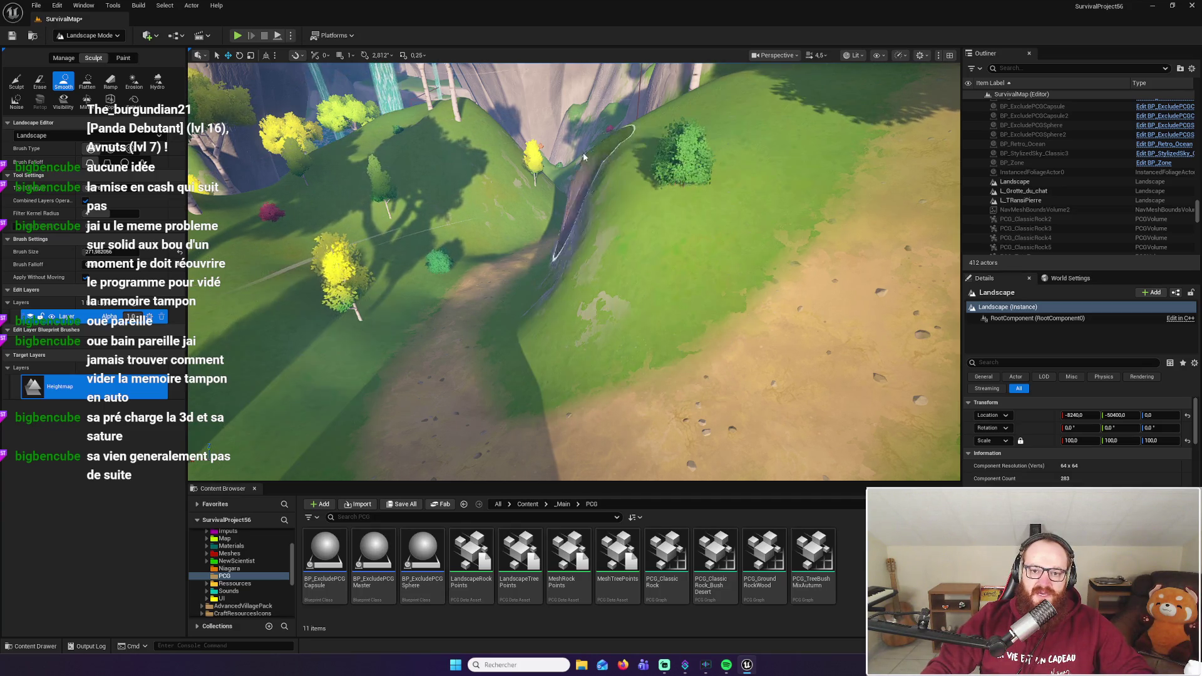
{"action": "scroll", "coordinate": [603, 335], "scroll_direction": "up", "scroll_amount": 5}
{"action": "scroll", "coordinate": [351, 404], "scroll_direction": "down", "scroll_amount": 5}
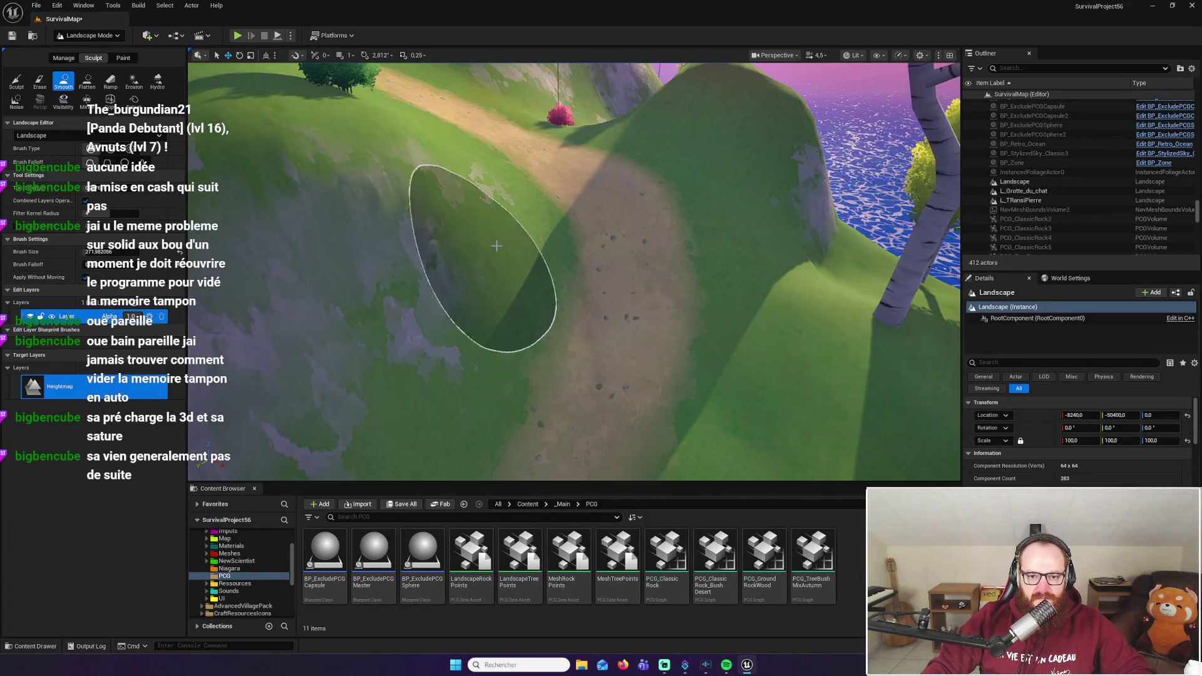
{"action": "scroll", "coordinate": [517, 301], "scroll_direction": "up", "scroll_amount": 5}
{"action": "scroll", "coordinate": [518, 301], "scroll_direction": "down", "scroll_amount": 5}
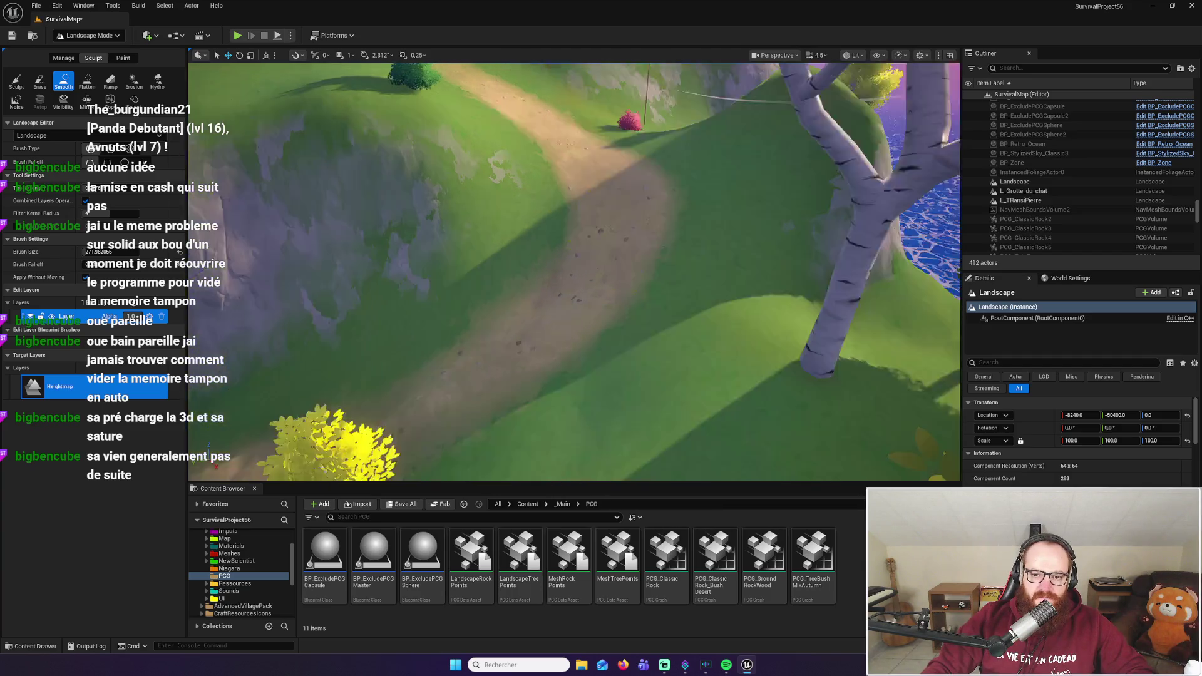
{"action": "scroll", "coordinate": [657, 282], "scroll_direction": "up", "scroll_amount": 5}
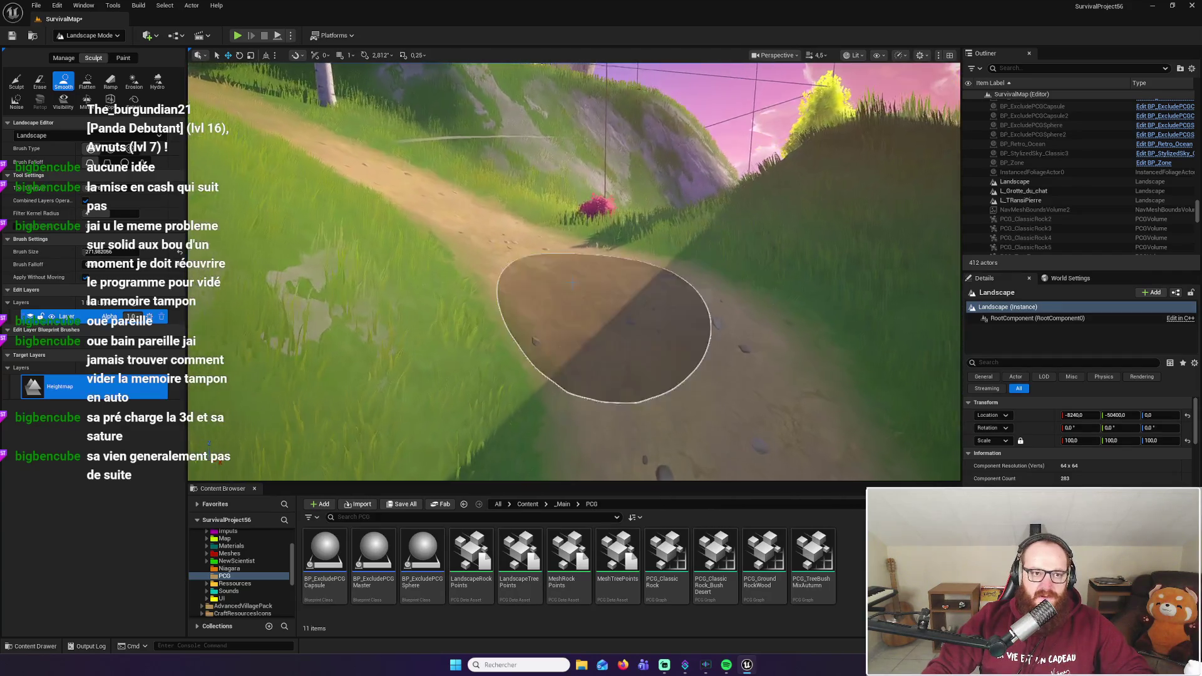
{"action": "key", "text": "Escape"}
{"action": "left_click", "coordinate": [238, 35]}
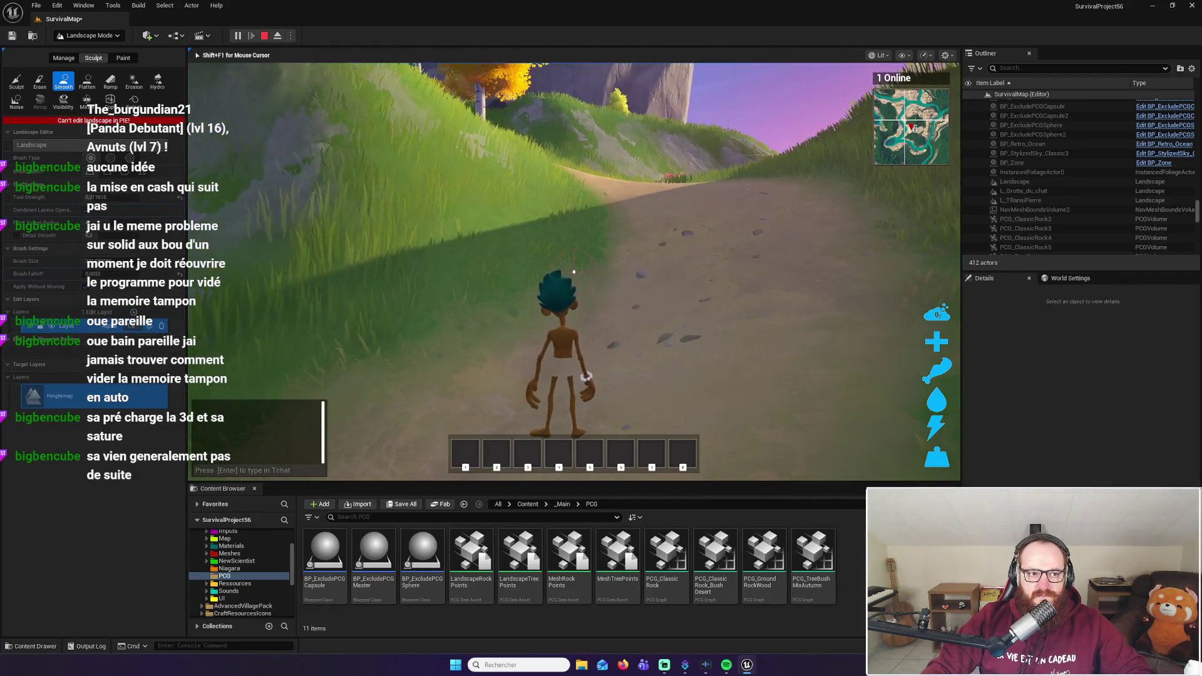
{"action": "key", "text": "w"}
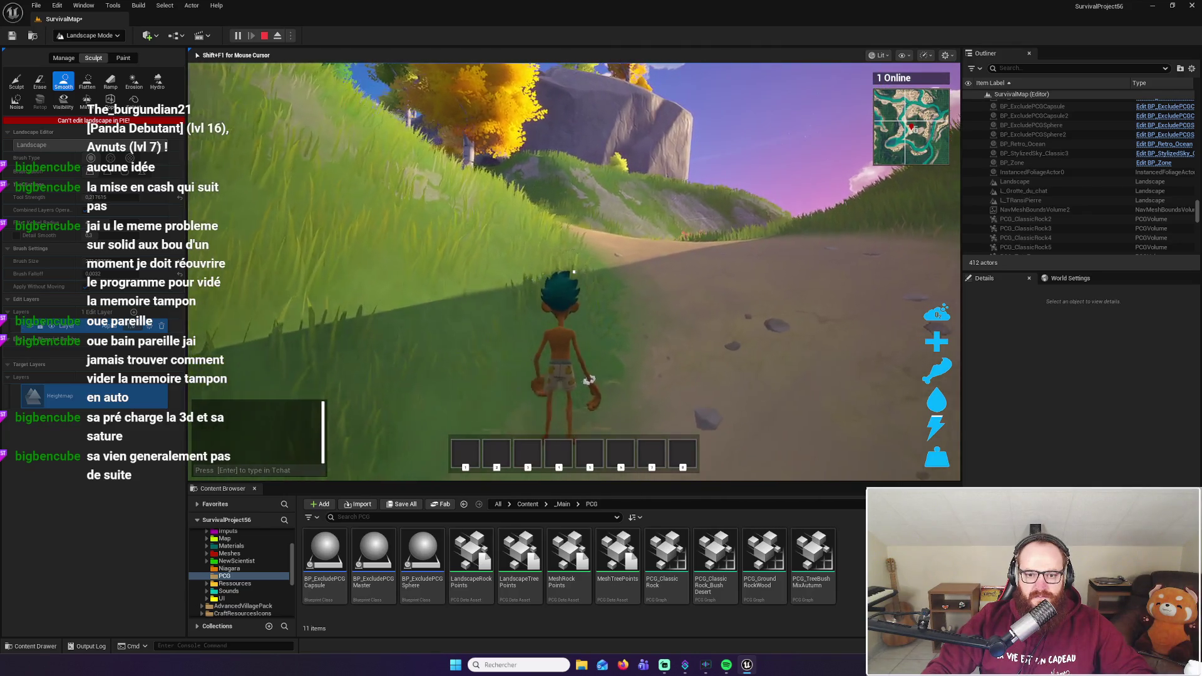
{"action": "key", "text": "w"}
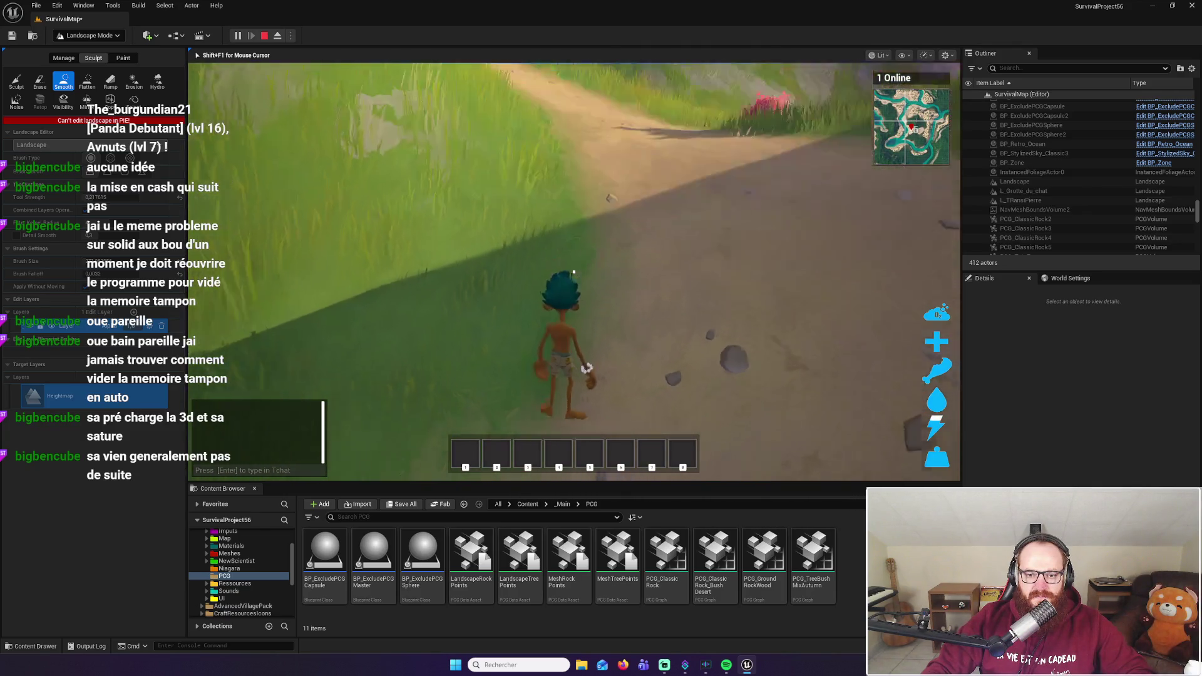
{"action": "key", "text": "w"}
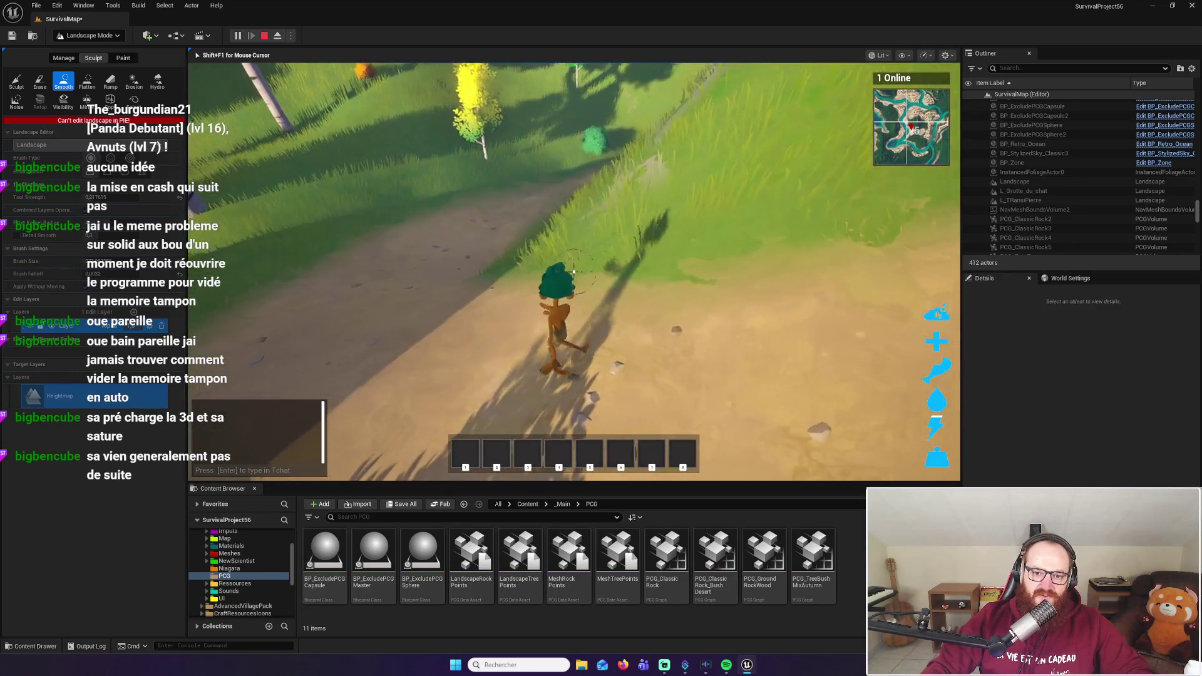
{"action": "key", "text": "w"}
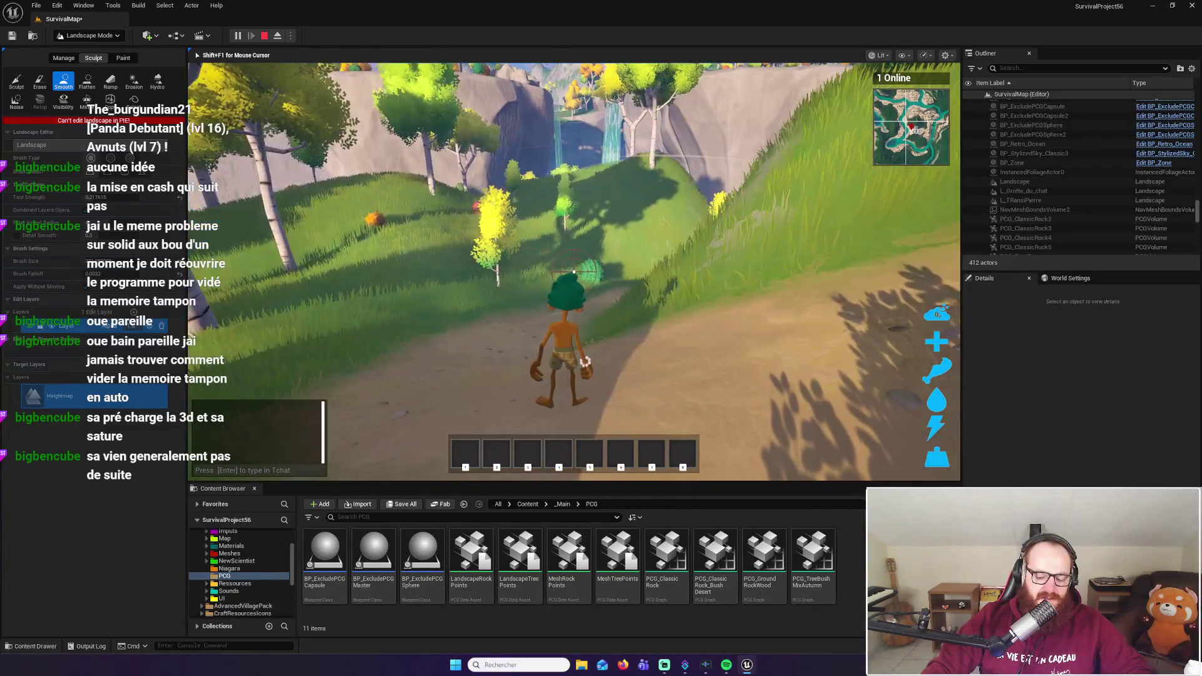
{"action": "key", "text": "Escape"}
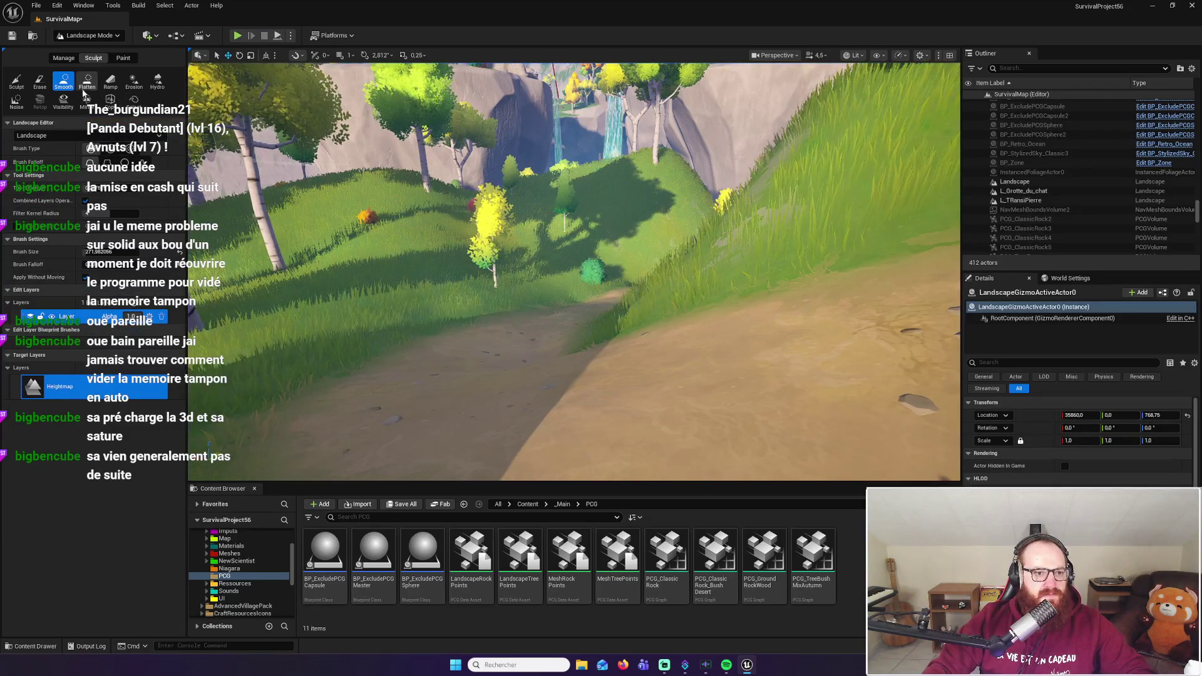
Try the erase tool on the hillside path, then undo the accidental trench
{"action": "left_click", "coordinate": [40, 81]}
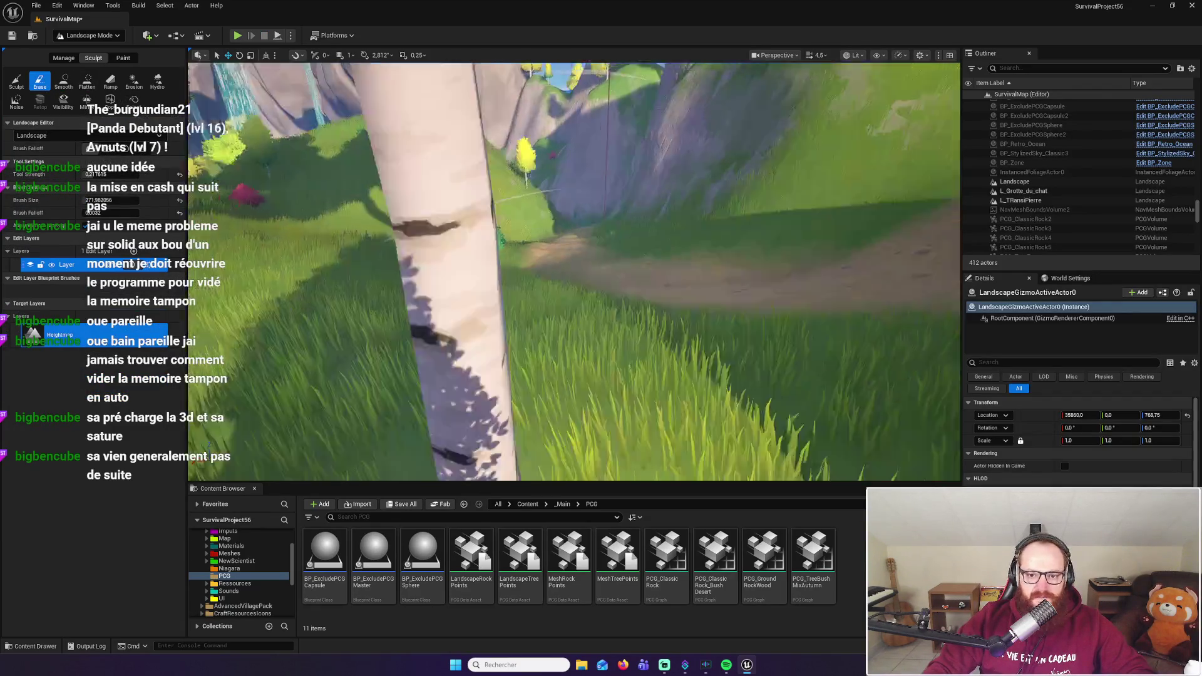
{"action": "key", "text": "s"}
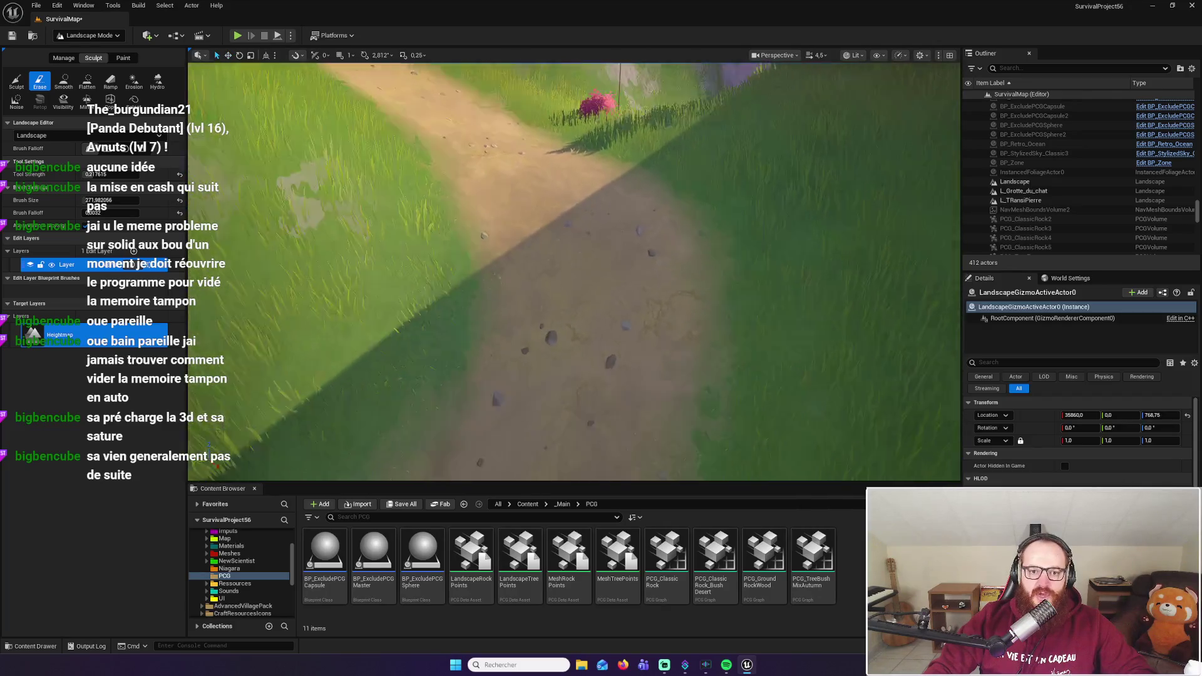
{"action": "left_click_drag", "start_coordinate": [550, 241], "coordinate": [609, 258]}
{"action": "key", "text": "ctrl+z"}
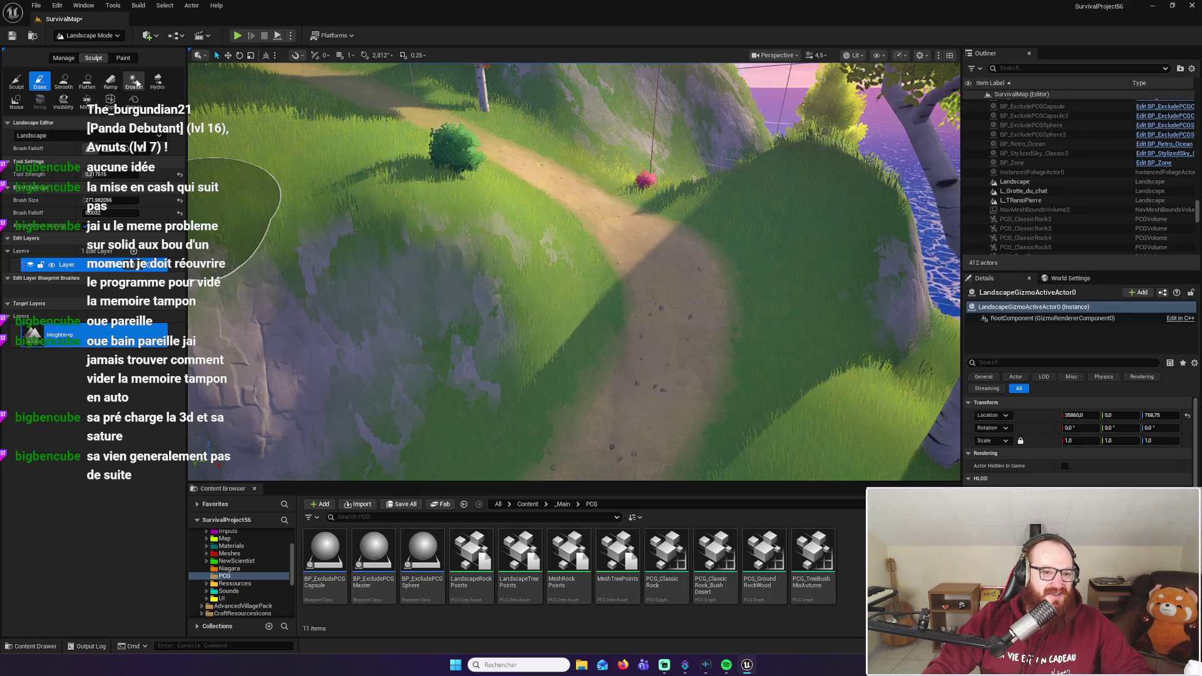
Select Erosion, adjust its Threshold value, and erode the dirt path so it looks weathered
{"action": "left_click", "coordinate": [134, 81]}
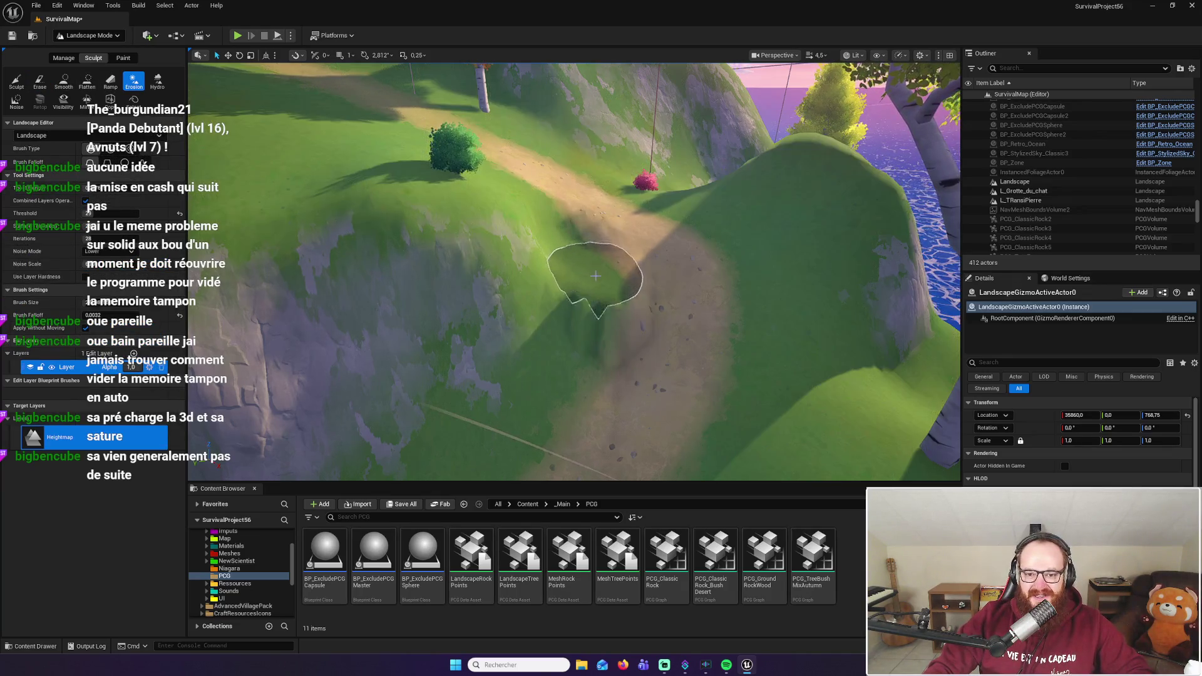
{"action": "scroll", "coordinate": [575, 270], "scroll_direction": "down", "scroll_amount": 5}
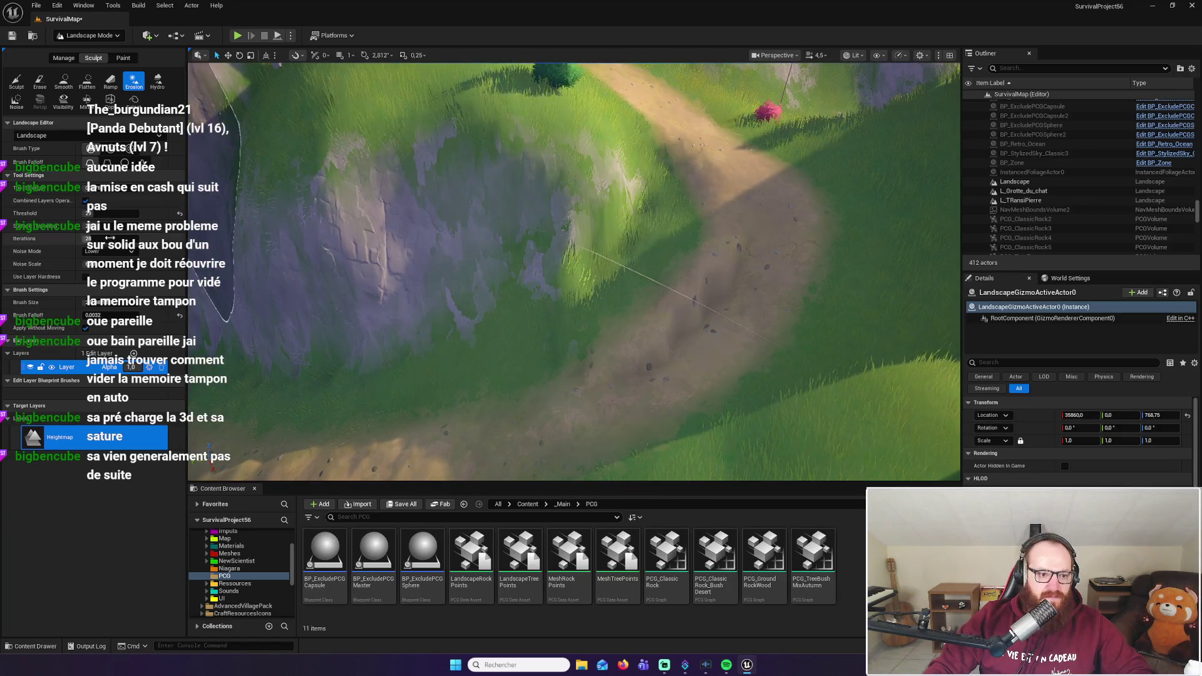
{"action": "left_click", "coordinate": [103, 215]}
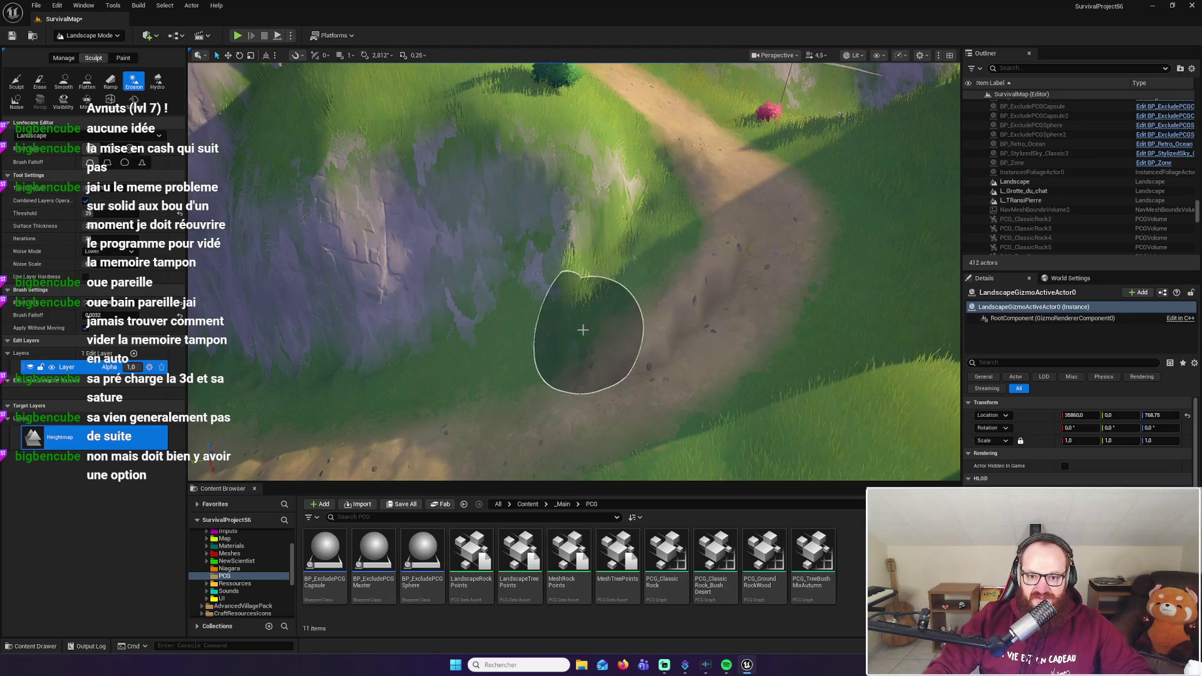
{"action": "scroll", "coordinate": [692, 187], "scroll_direction": "down", "scroll_amount": 5}
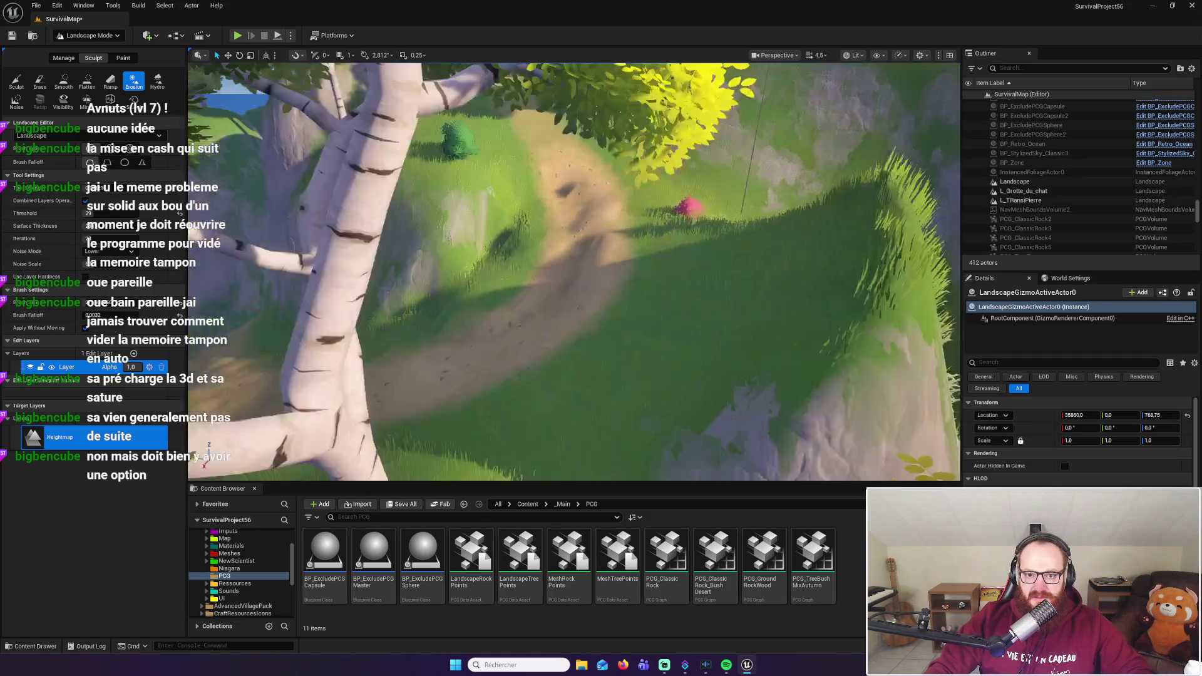
{"action": "scroll", "coordinate": [675, 181], "scroll_direction": "up", "scroll_amount": 5}
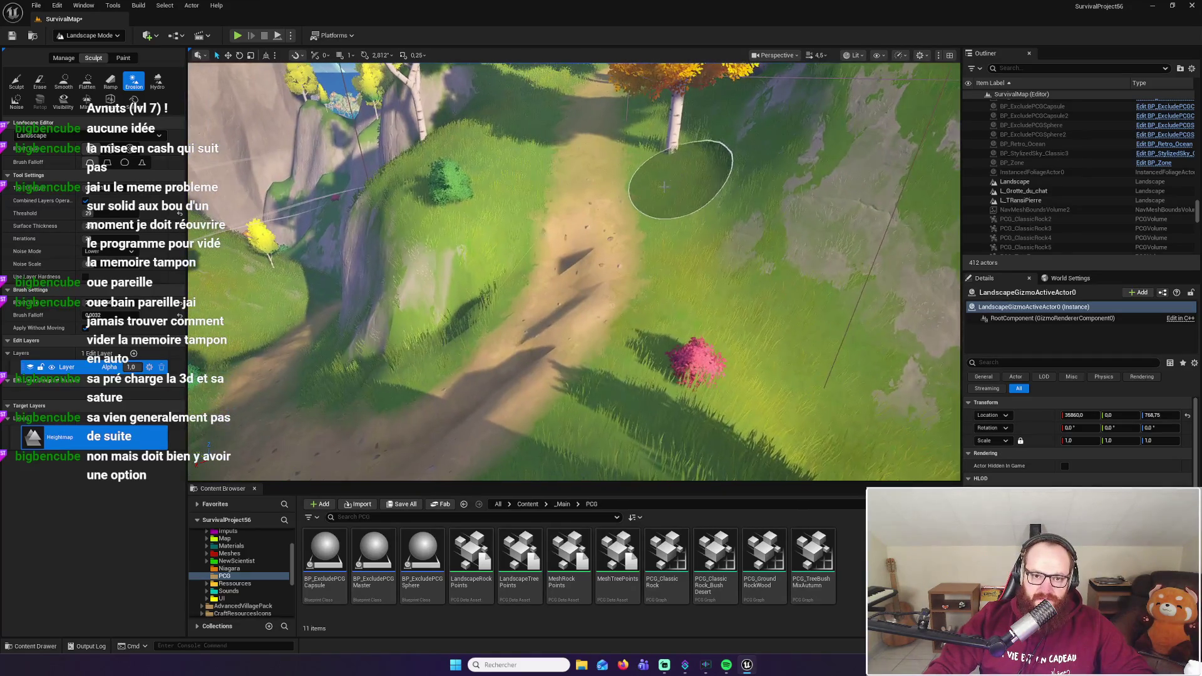
{"action": "mouse_move", "coordinate": [455, 344]}
{"action": "left_mouse_down"}
{"action": "mouse_move", "coordinate": [566, 260]}
{"action": "mouse_move", "coordinate": [464, 355]}
{"action": "mouse_move", "coordinate": [347, 395]}
{"action": "mouse_move", "coordinate": [301, 374]}
{"action": "mouse_move", "coordinate": [418, 381]}
{"action": "mouse_move", "coordinate": [537, 263]}
{"action": "mouse_move", "coordinate": [558, 141]}
{"action": "mouse_move", "coordinate": [596, 183]}
{"action": "mouse_move", "coordinate": [611, 239]}
{"action": "mouse_move", "coordinate": [589, 308]}
{"action": "mouse_move", "coordinate": [456, 414]}
{"action": "mouse_move", "coordinate": [360, 437]}
{"action": "mouse_move", "coordinate": [298, 431]}
{"action": "left_mouse_up"}
{"action": "left_click", "coordinate": [63, 80]}
Smooth the rough hillside left of the dirt path, then orbit to inspect it from above
{"action": "mouse_move", "coordinate": [539, 326]}
{"action": "left_mouse_down"}
{"action": "mouse_move", "coordinate": [501, 269]}
{"action": "mouse_move", "coordinate": [287, 460]}
{"action": "left_mouse_up"}
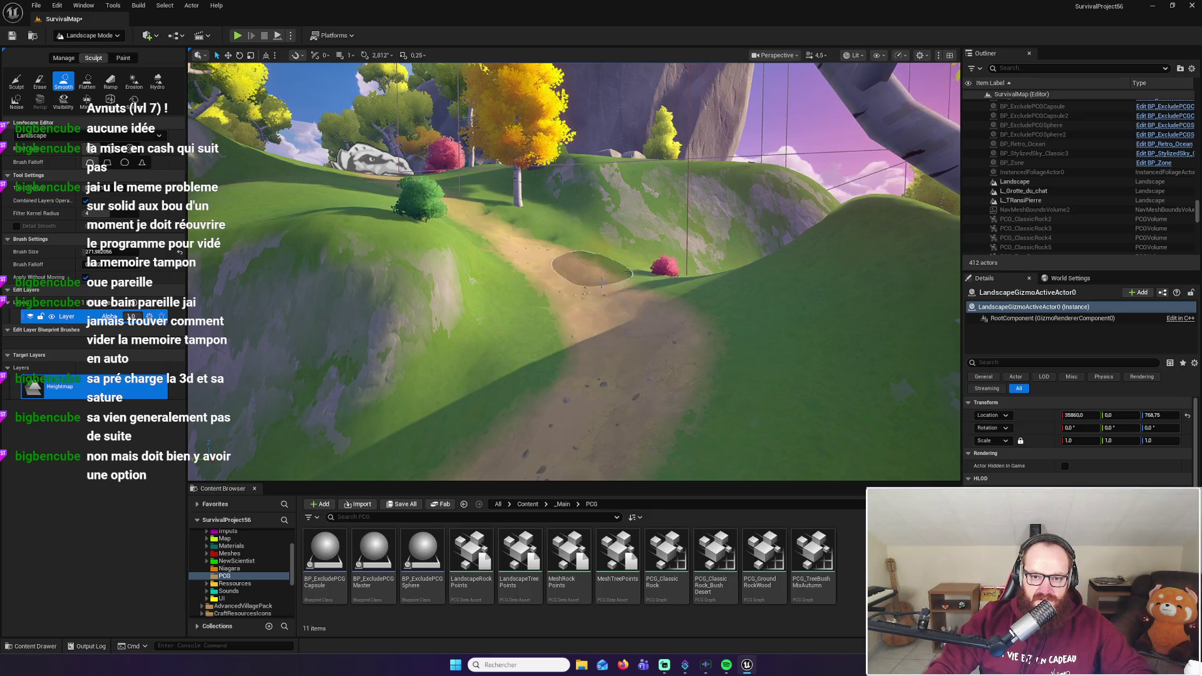
{"action": "left_click_drag", "start_coordinate": [558, 366], "coordinate": [558, 457]}
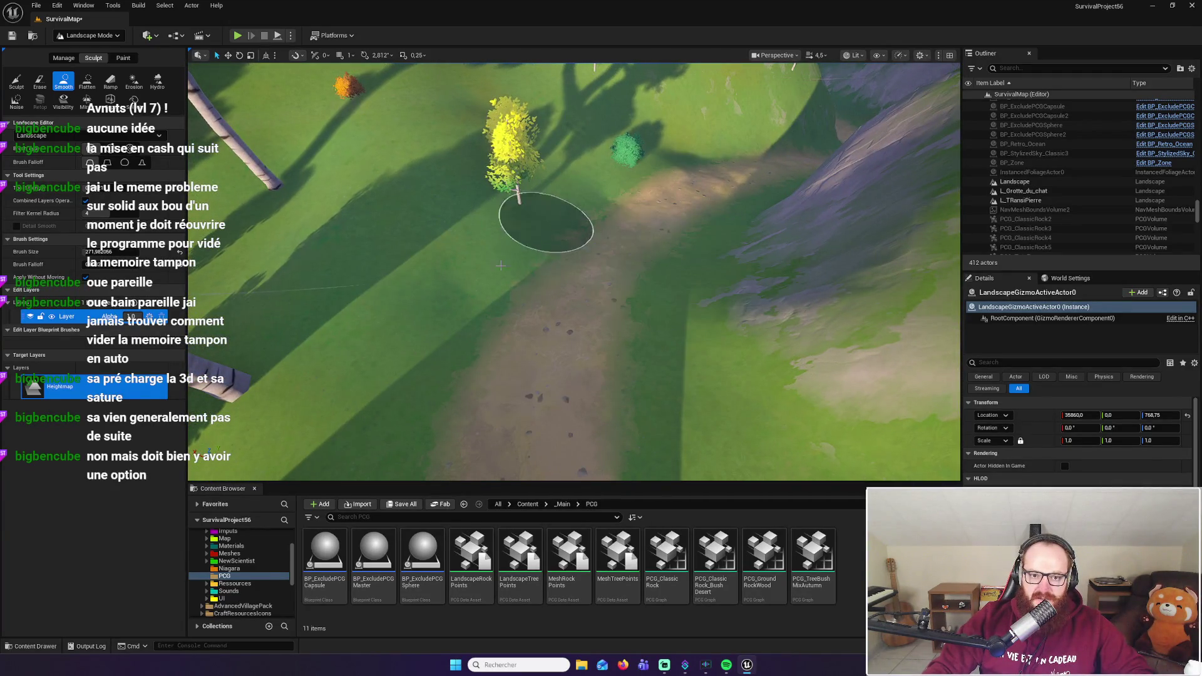
{"action": "scroll", "coordinate": [602, 324], "scroll_direction": "down", "scroll_amount": 5}
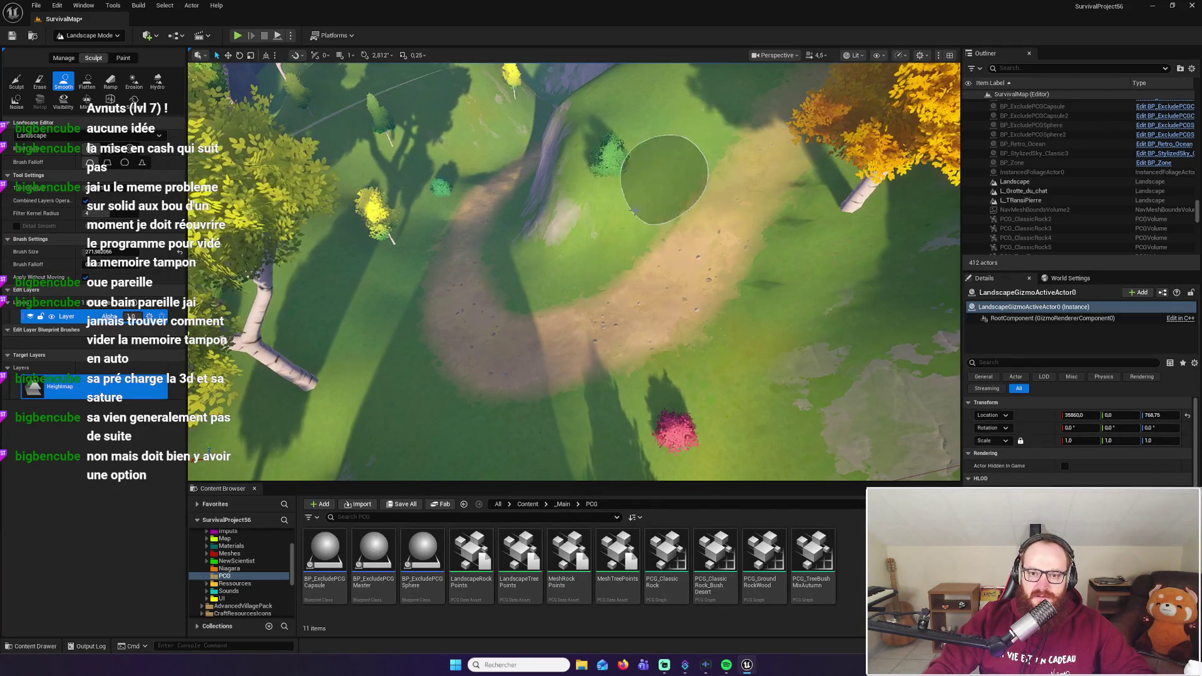
{"action": "left_click_drag", "start_coordinate": [459, 219], "coordinate": [286, 64]}
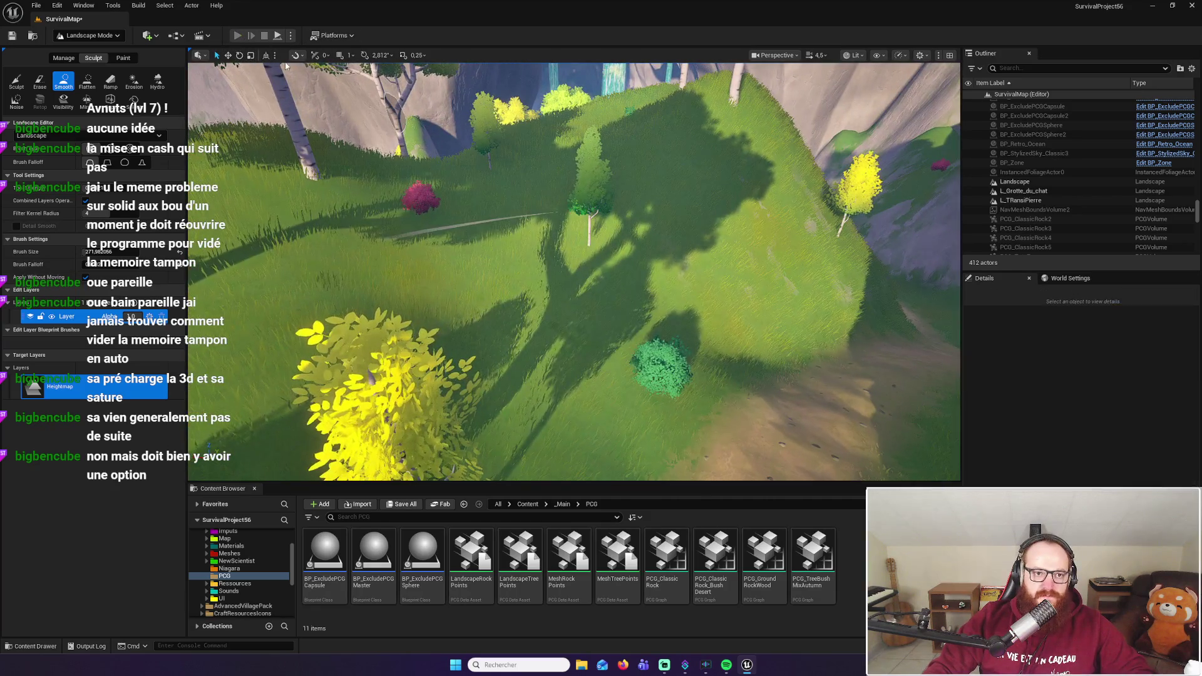
{"action": "key", "text": "alt+p"}
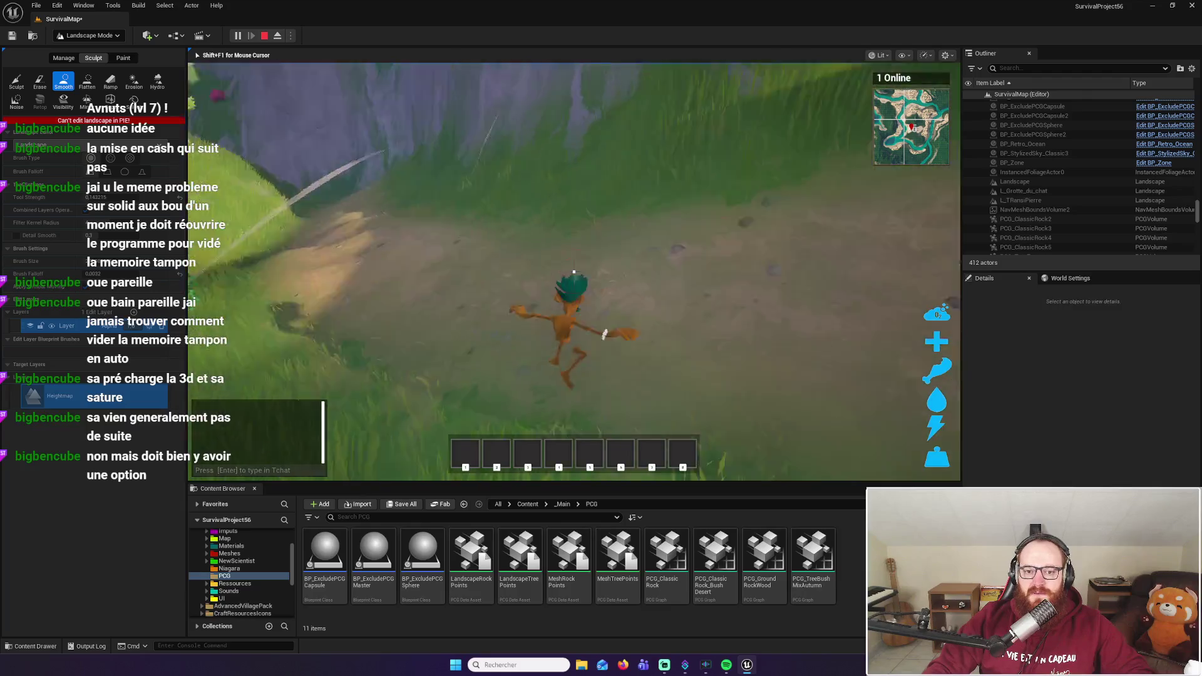
{"action": "key", "text": "w"}
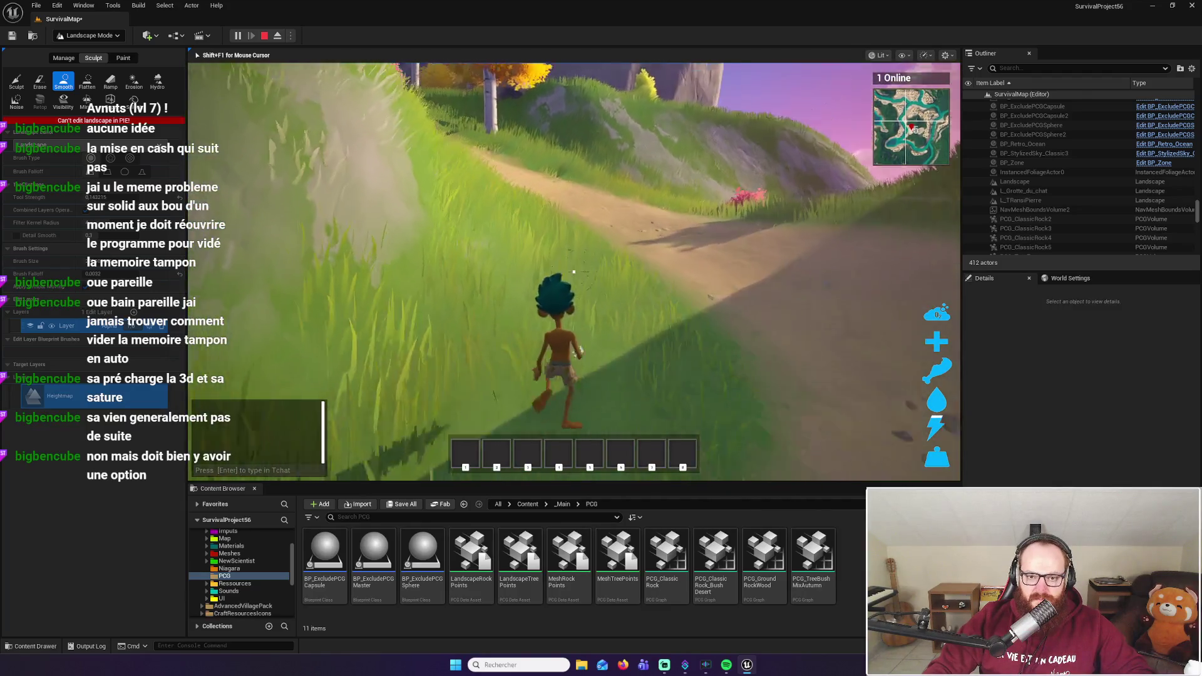
{"action": "key", "text": "w"}
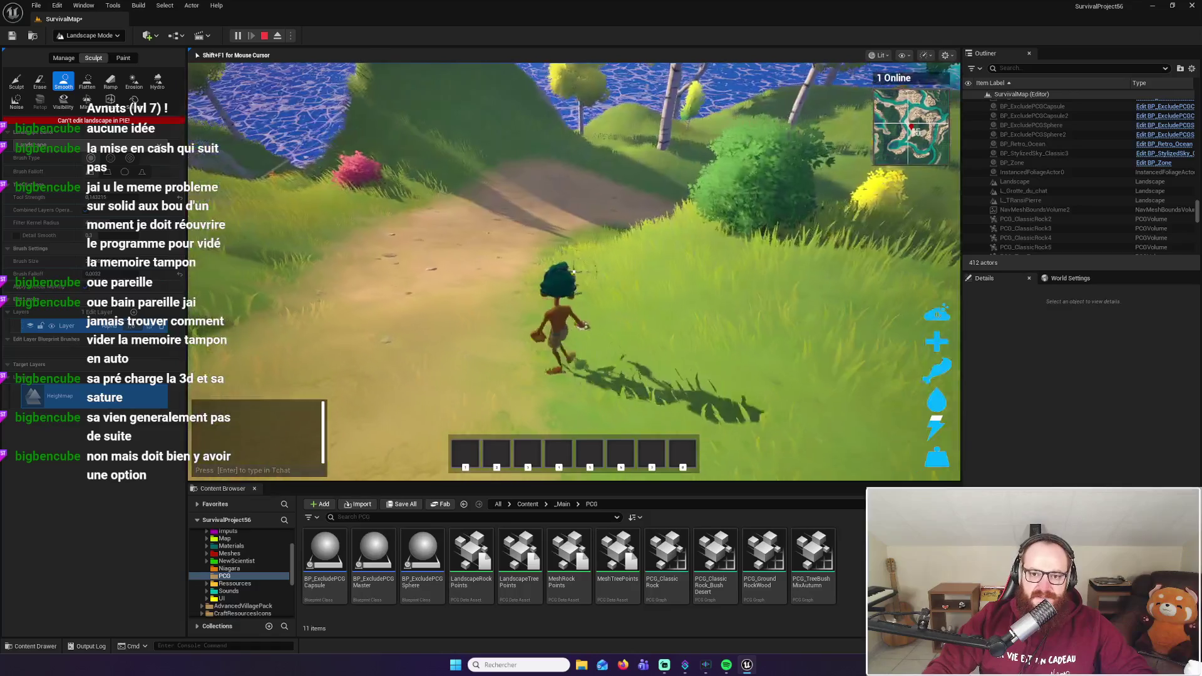
{"action": "key", "text": "w"}
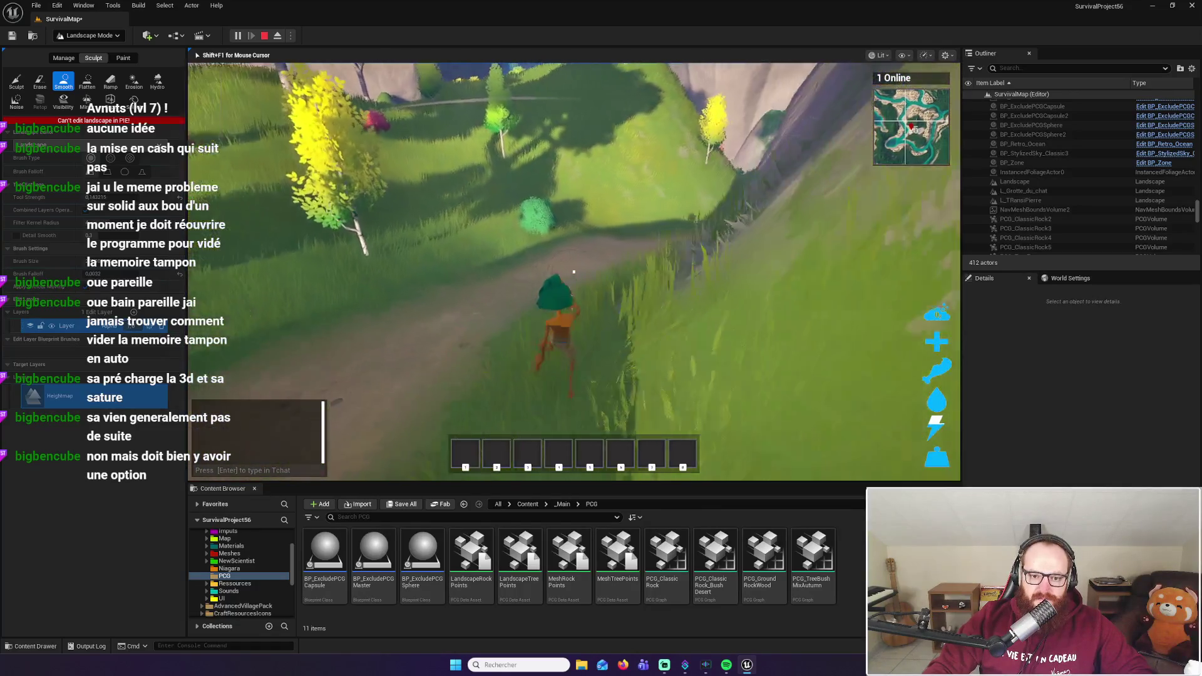
{"action": "key", "text": "w"}
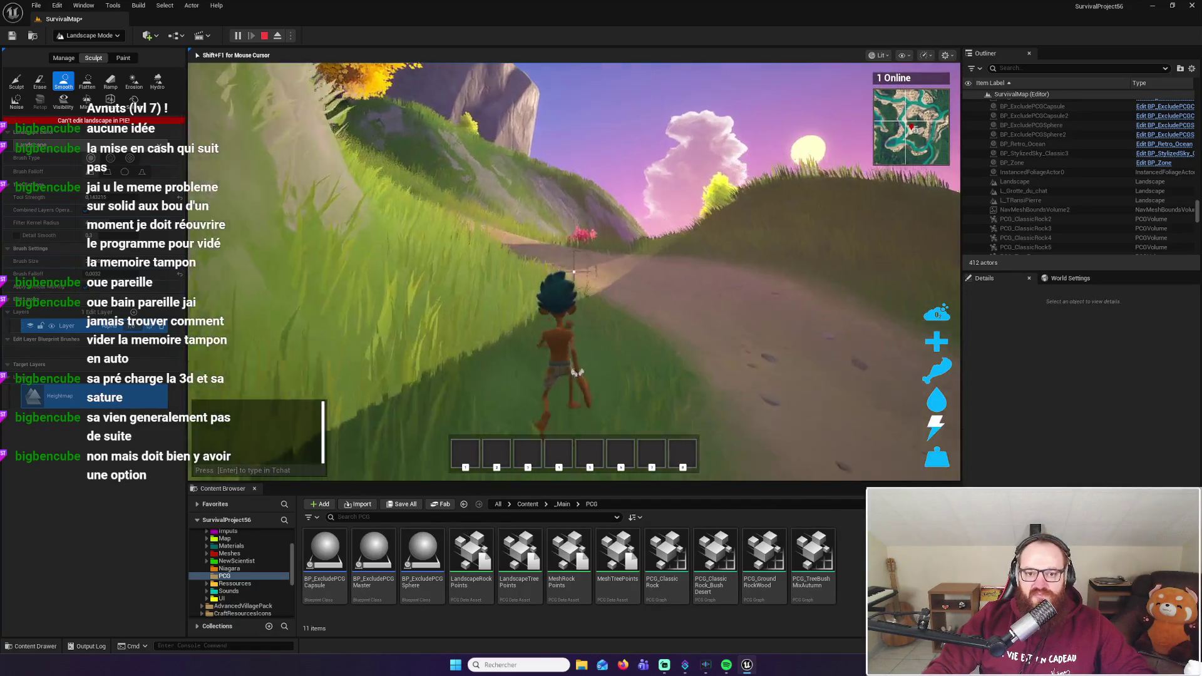
{"action": "key", "text": "w"}
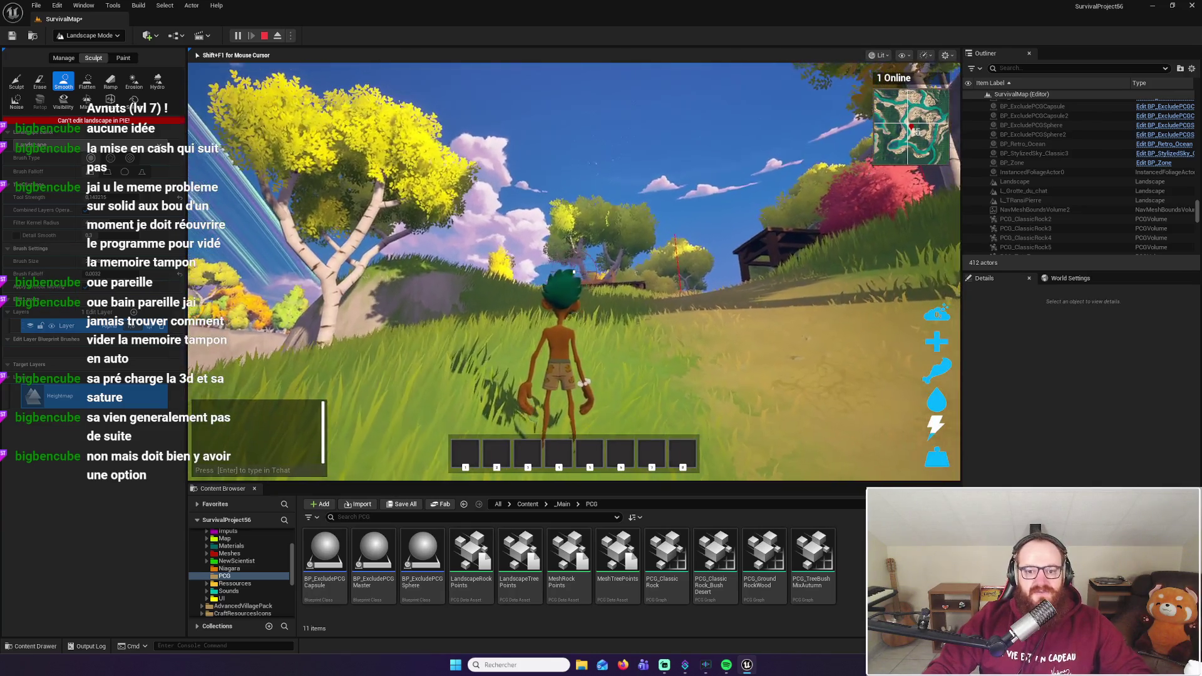
{"action": "key", "text": "Escape"}
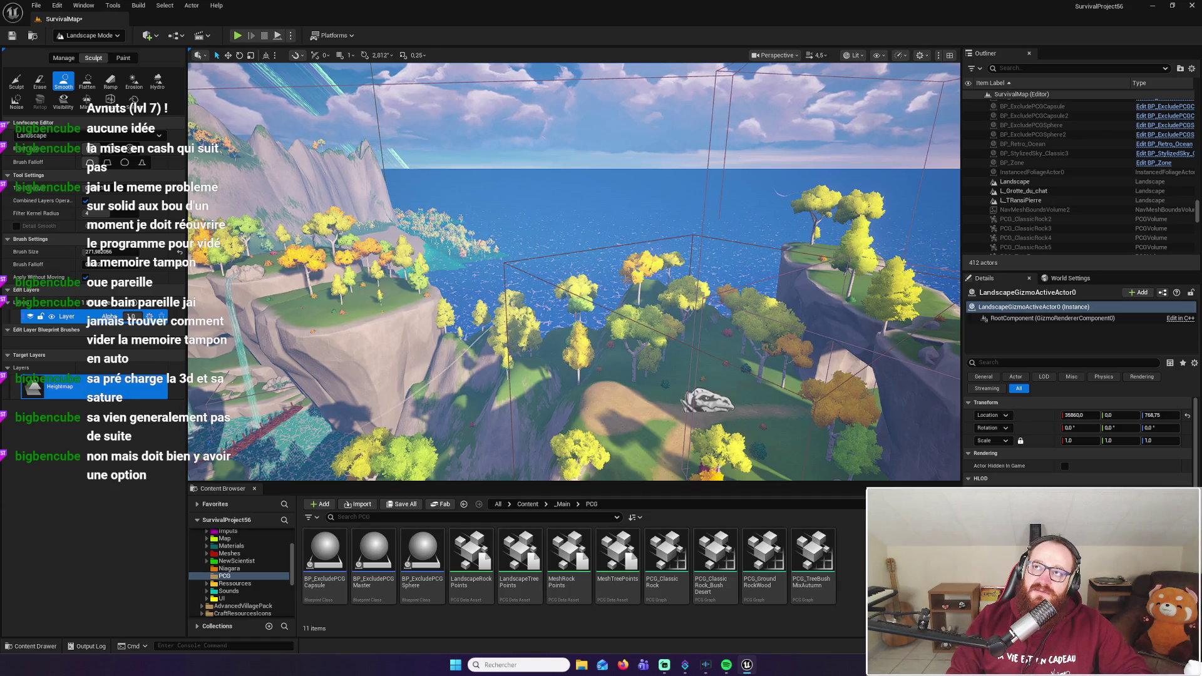
{"action": "key", "text": "super"}
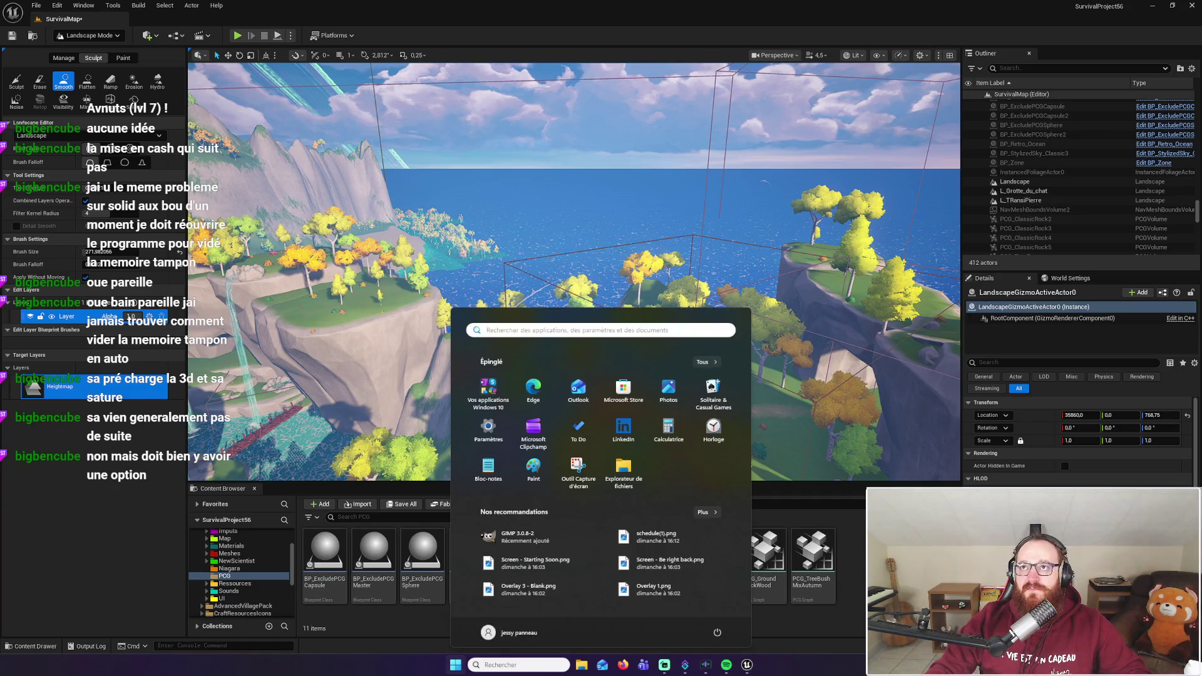
{"action": "key", "text": "super"}
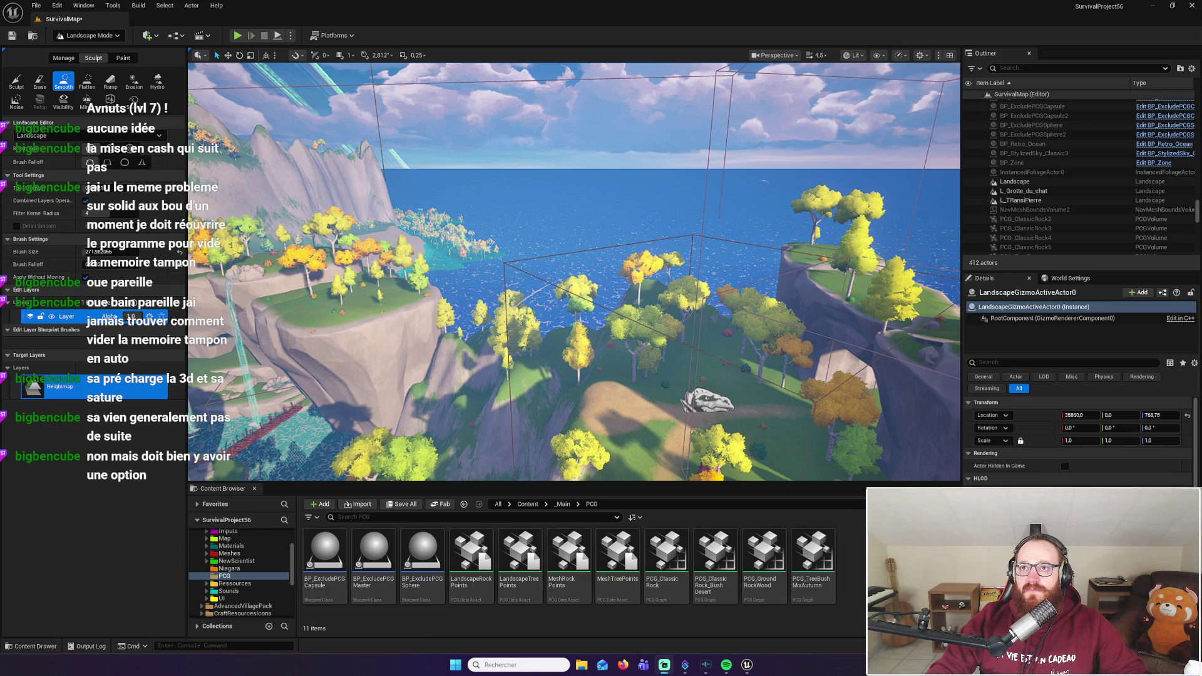
{"action": "left_click", "coordinate": [709, 223]}
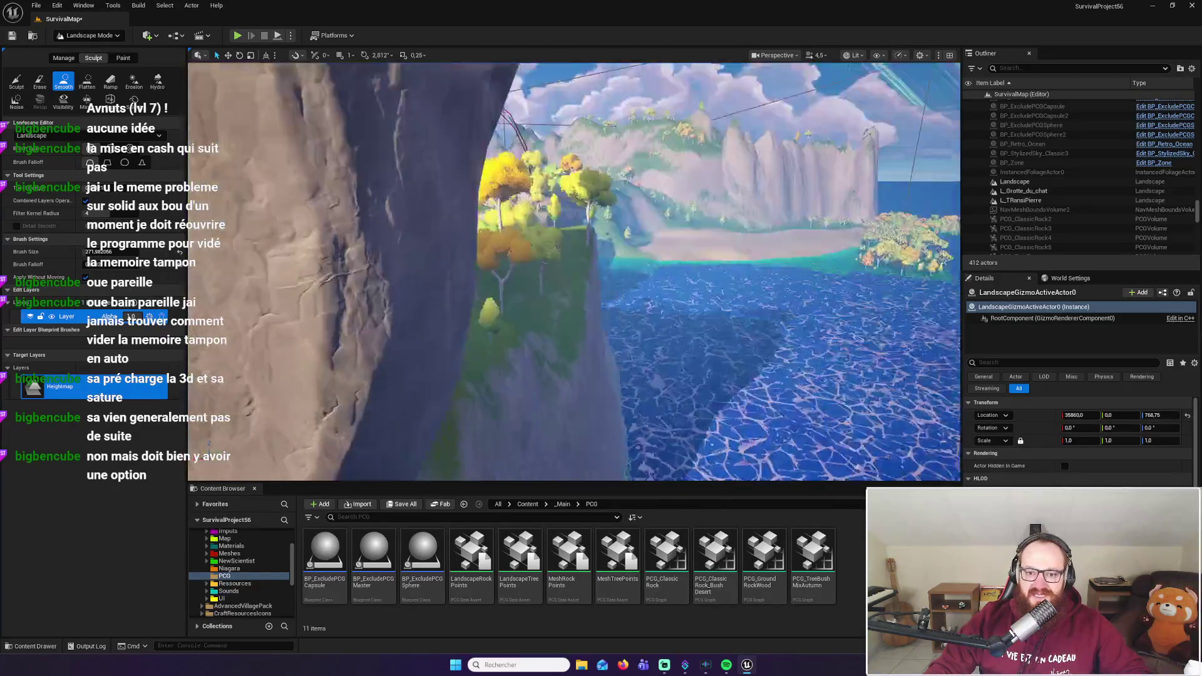
{"action": "key", "text": "1"}
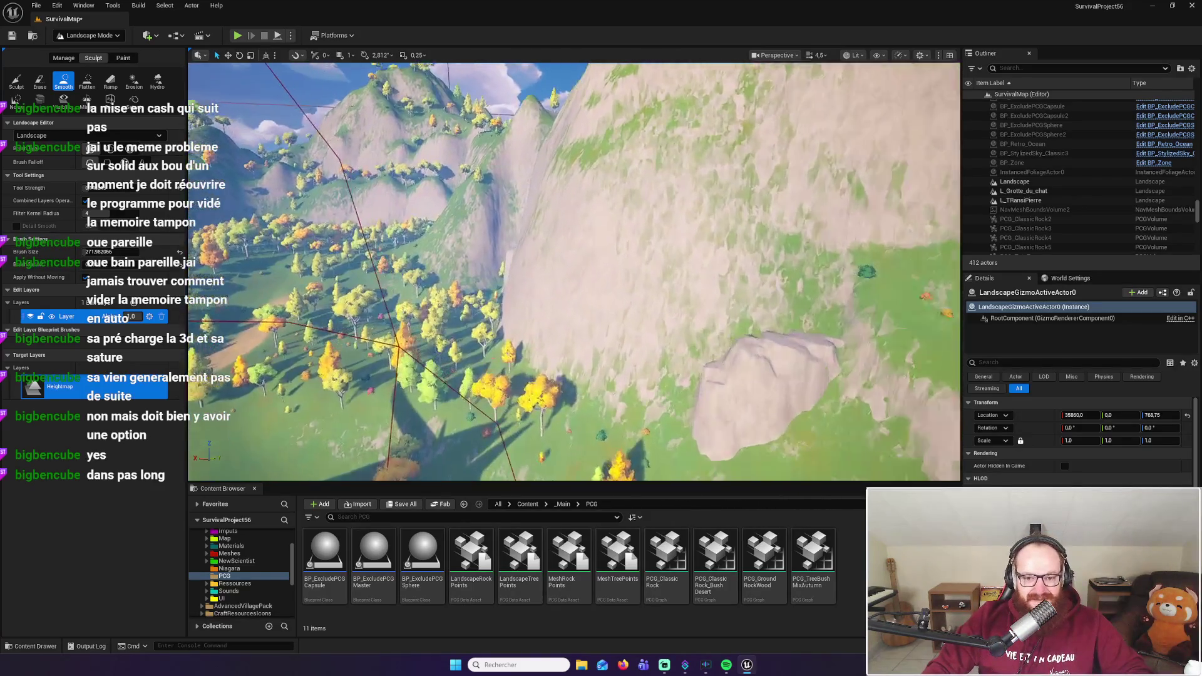
{"action": "scroll", "coordinate": [541, 262], "scroll_direction": "up", "scroll_amount": 10}
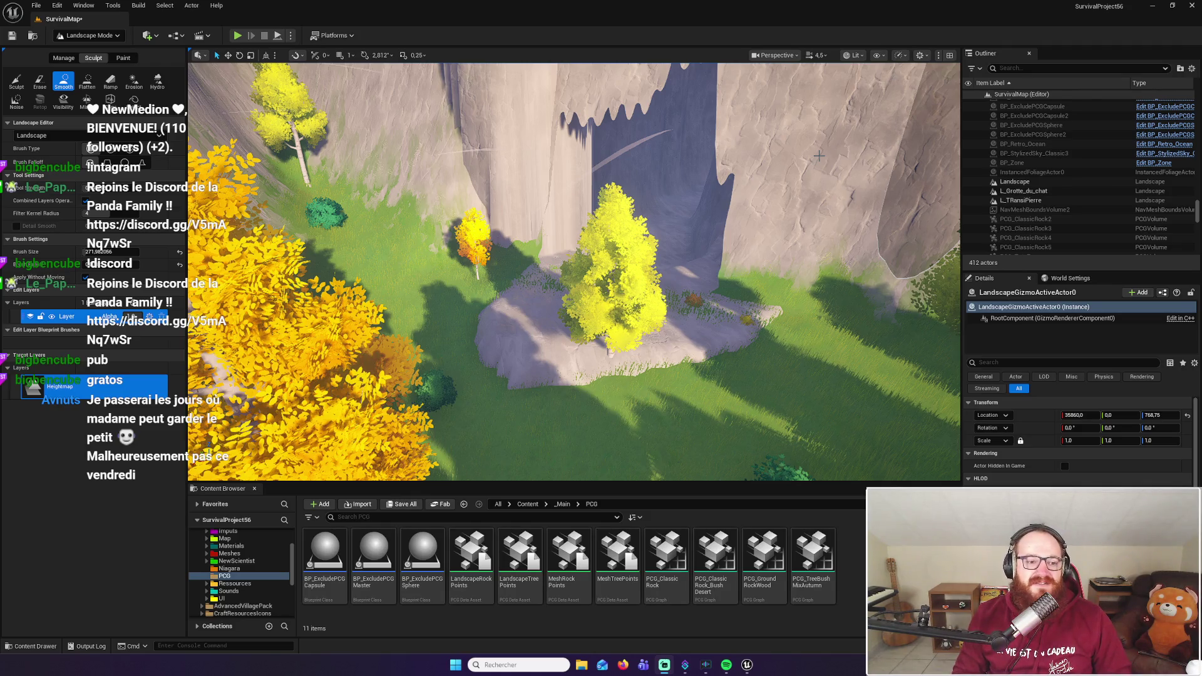
{"action": "left_click_drag", "start_coordinate": [818, 155], "coordinate": [851, 164]}
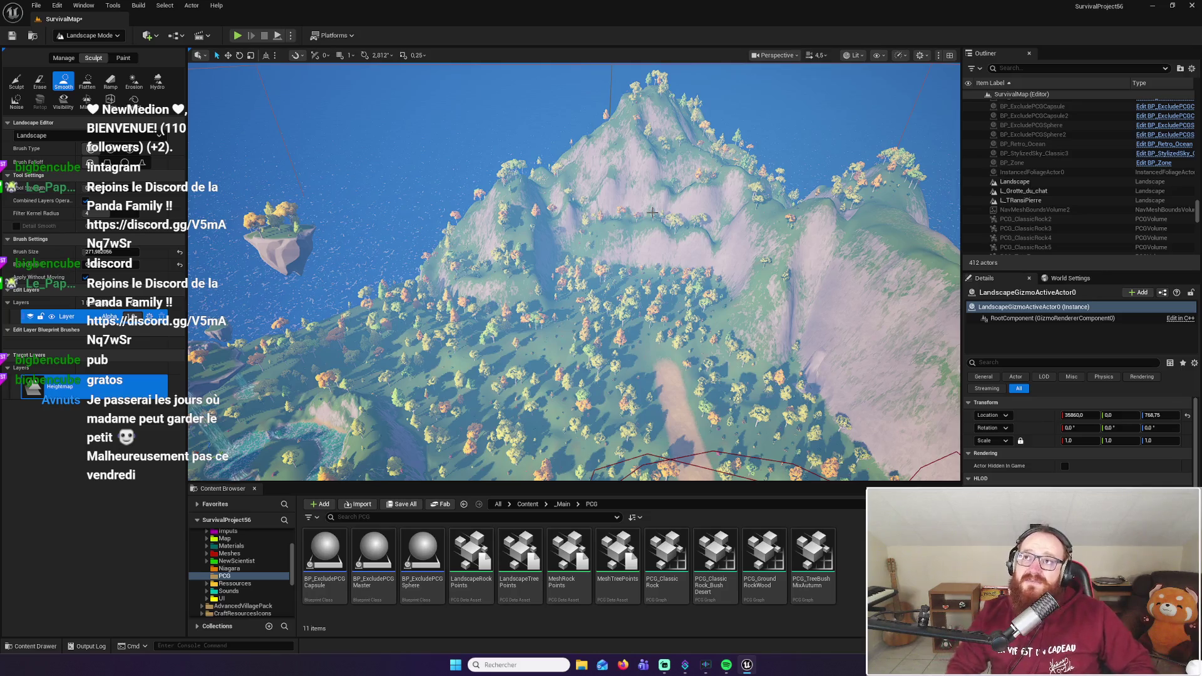
Launch Discord from Windows search, then tilt the viewport up to the mountain ridge and sea
{"action": "left_click", "coordinate": [525, 664]}
{"action": "type", "text": "discord"}
{"action": "left_click", "coordinate": [569, 378]}
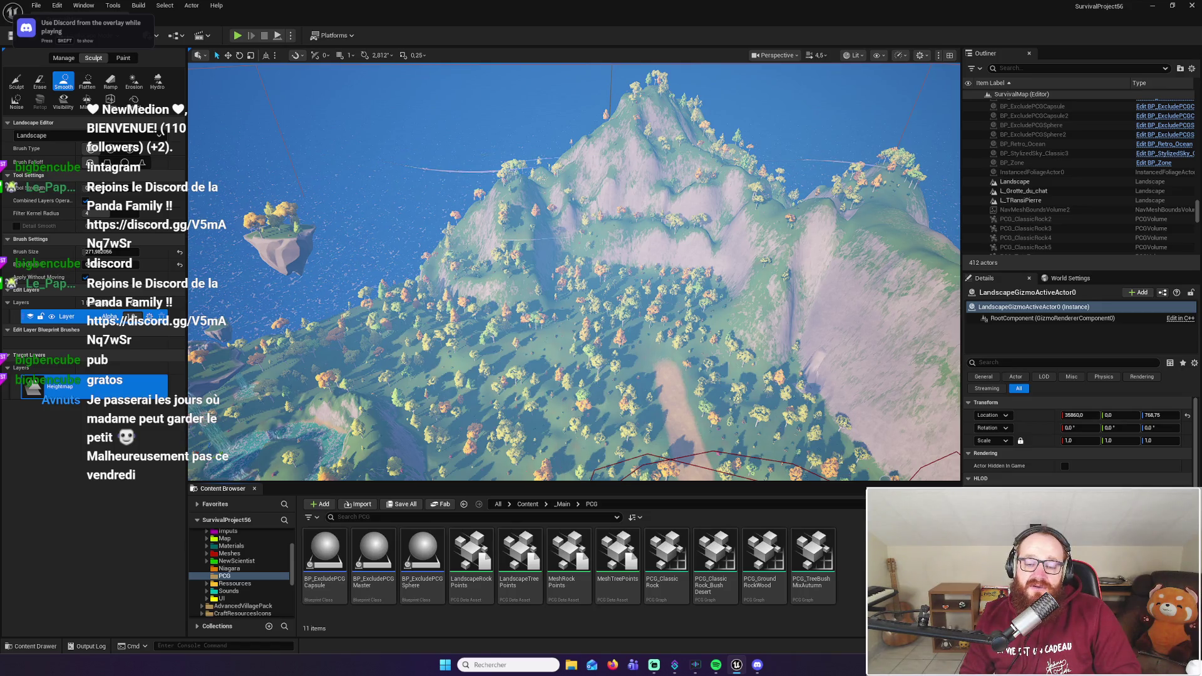
{"action": "scroll", "coordinate": [575, 271], "scroll_direction": "up", "scroll_amount": 5}
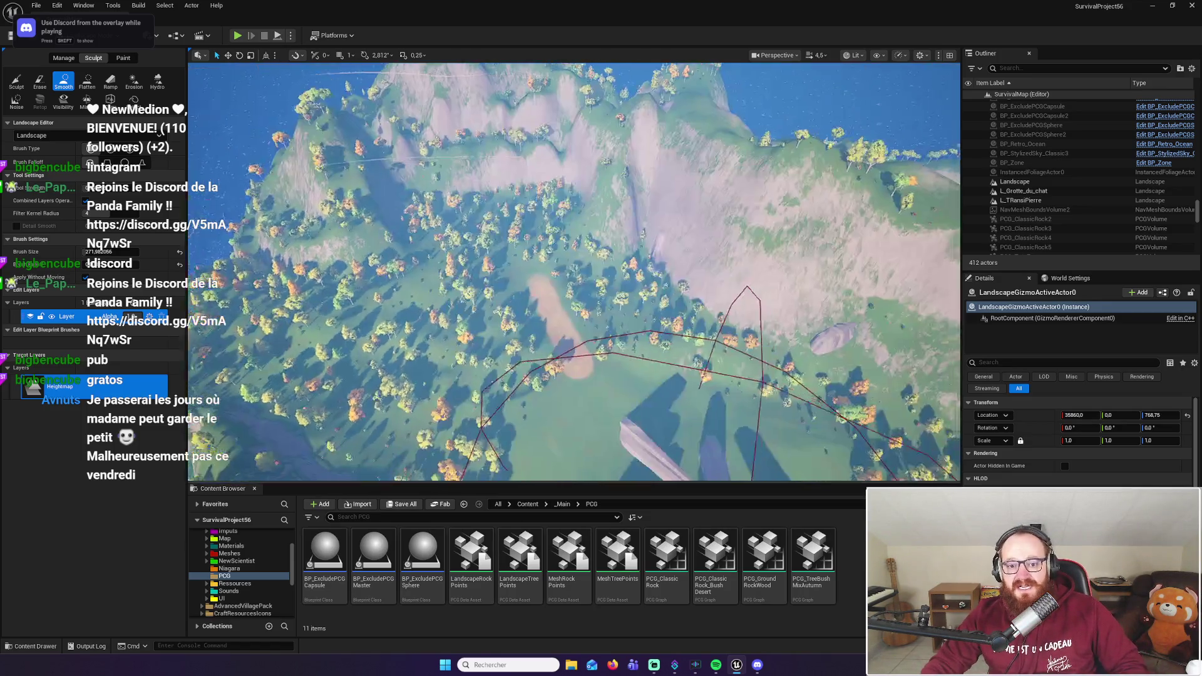
{"action": "mouse_move", "coordinate": [574, 272]}
{"action": "left_mouse_down"}
{"action": "mouse_move", "coordinate": [574, 213]}
{"action": "mouse_move", "coordinate": [600, 203]}
{"action": "mouse_move", "coordinate": [599, 309]}
{"action": "left_mouse_up"}
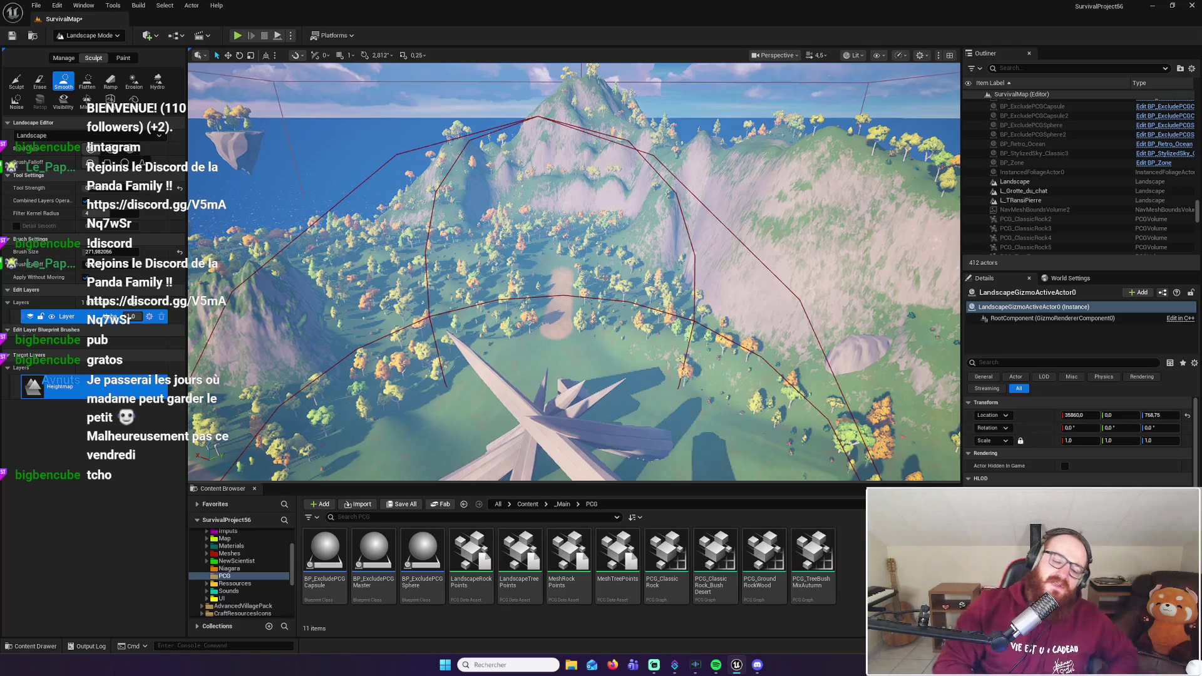